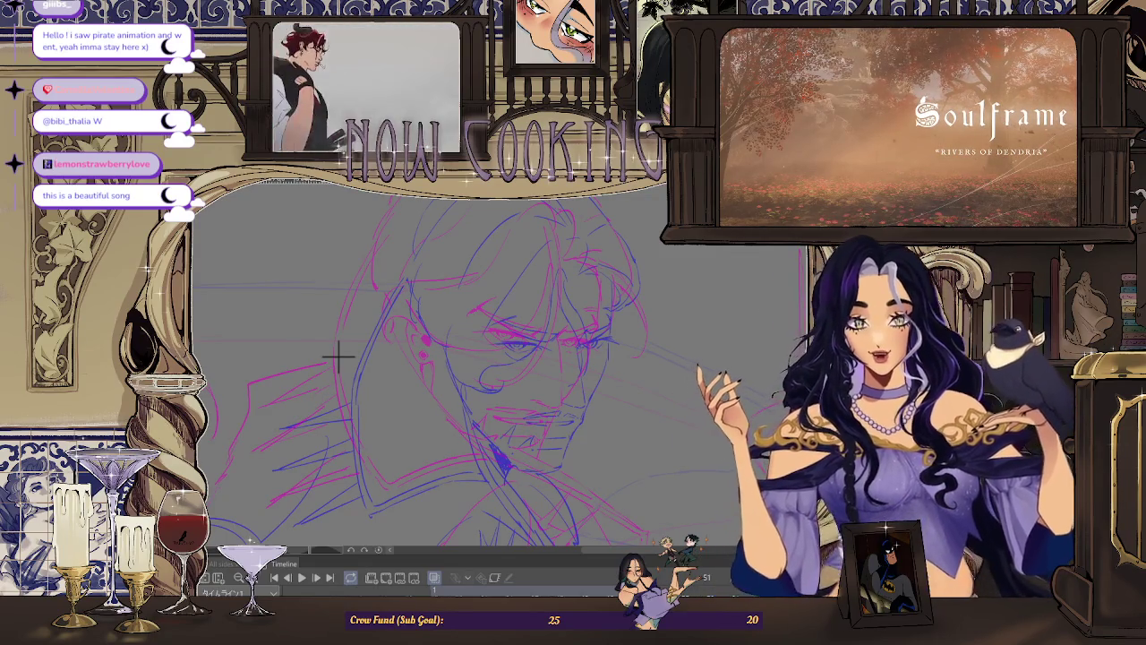
# Step: Frame the sketch and ink a short black stroke along the left side of the face
pyautogui.moveTo(337, 357); pyautogui.dragTo(299, 379)
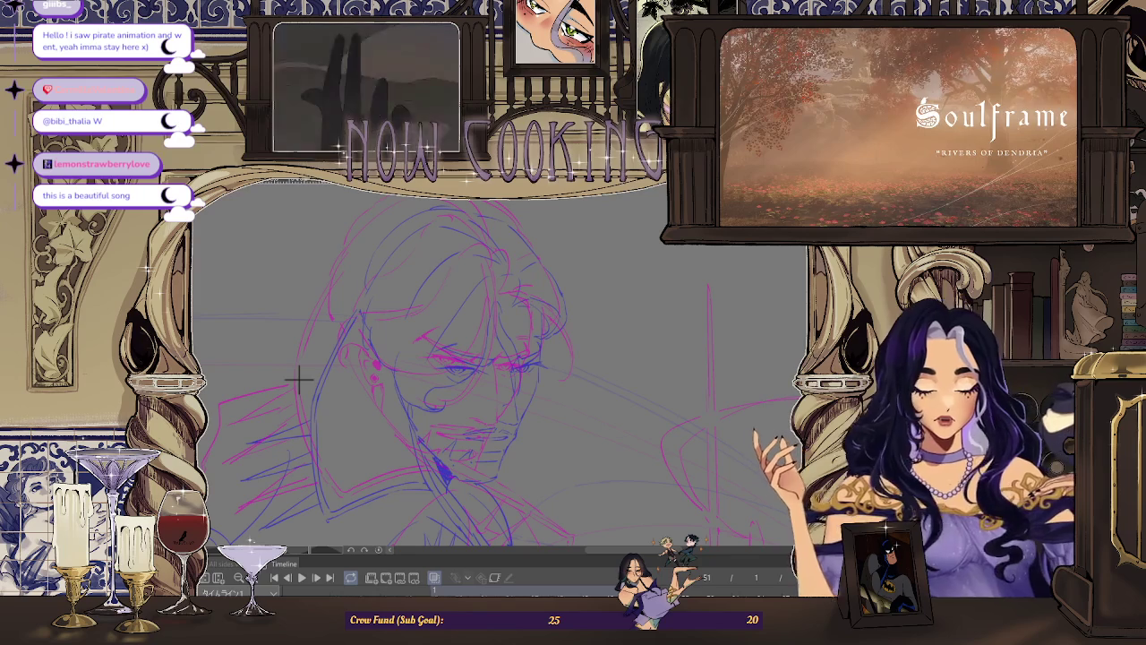
pyautogui.scroll(-3, 560, 329)
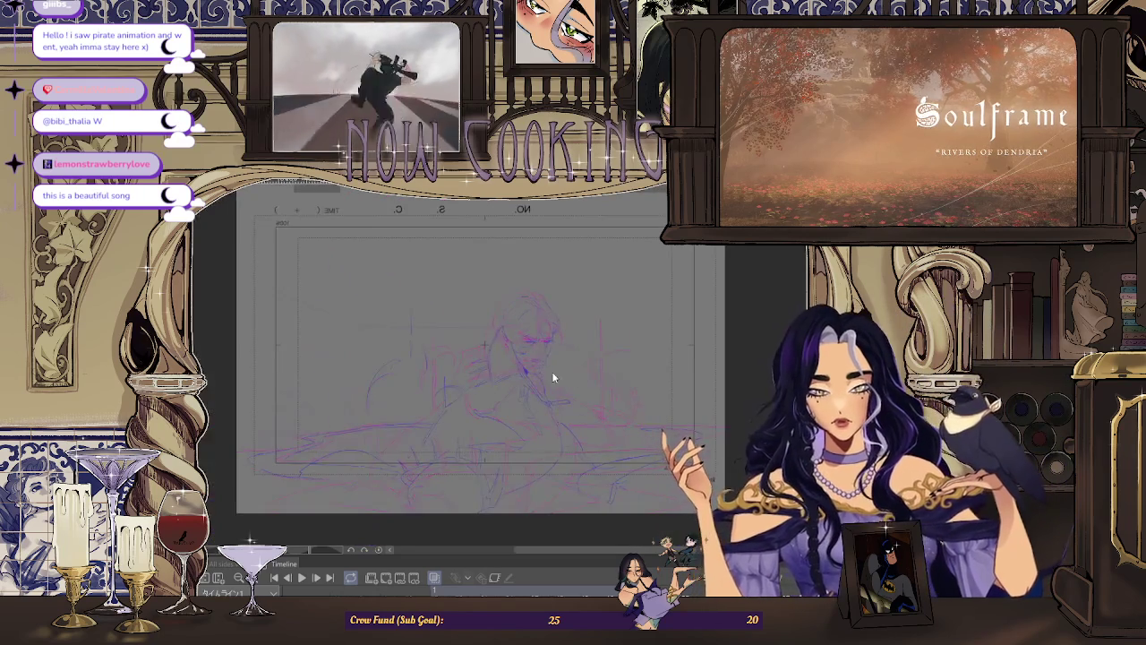
pyautogui.scroll(3, 496, 369)
pyautogui.scroll(2, 505, 240)
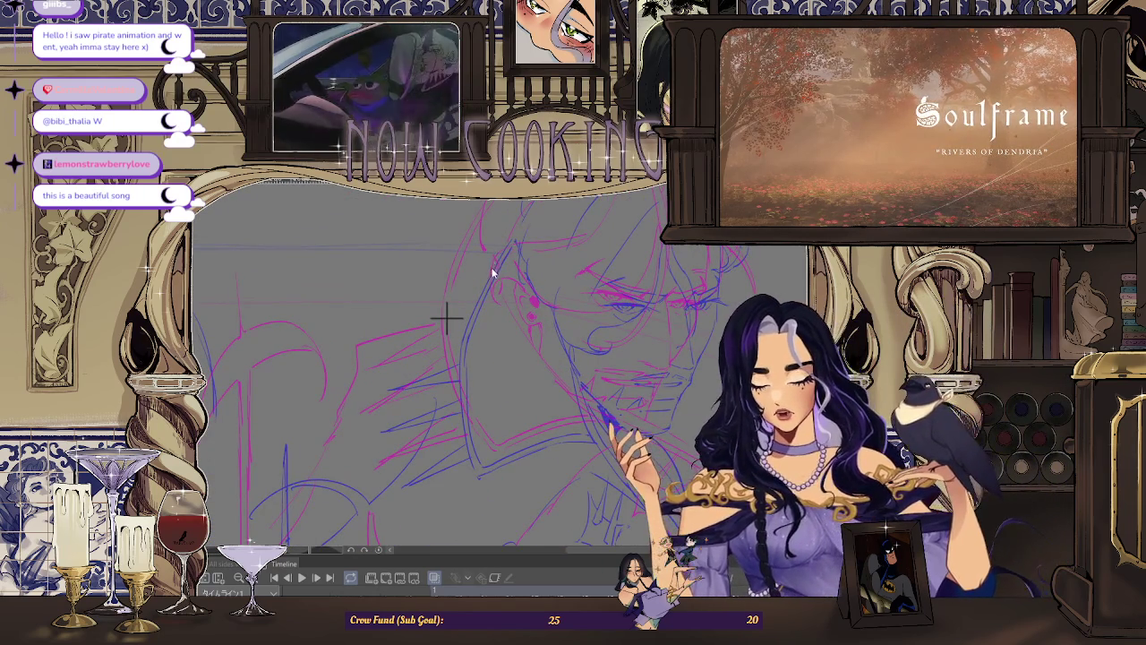
pyautogui.moveTo(488, 234); pyautogui.dragTo(499, 219)
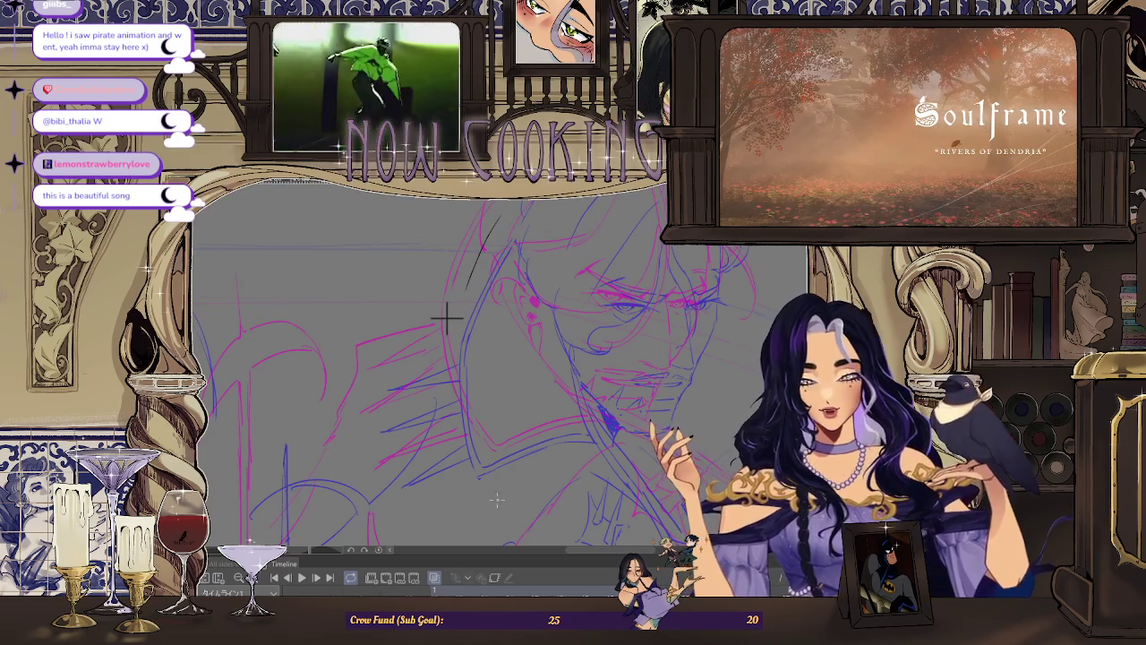
# Step: Ink the black line along the collar's lower edge
pyautogui.scroll(2, 445, 318)
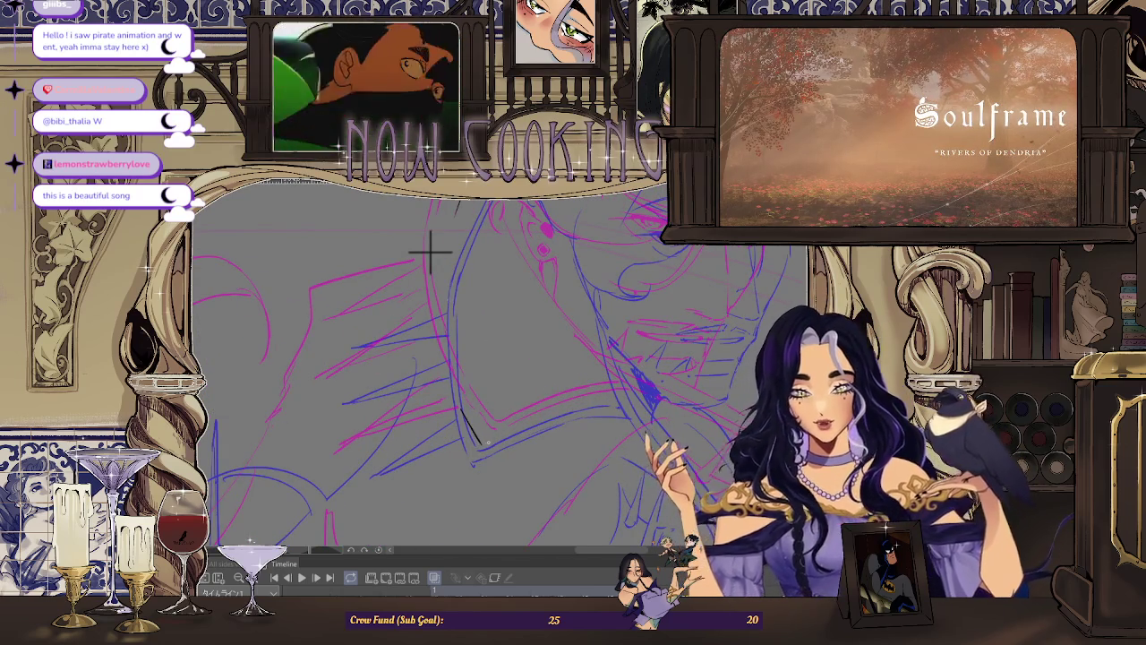
pyautogui.scroll(2, 510, 430)
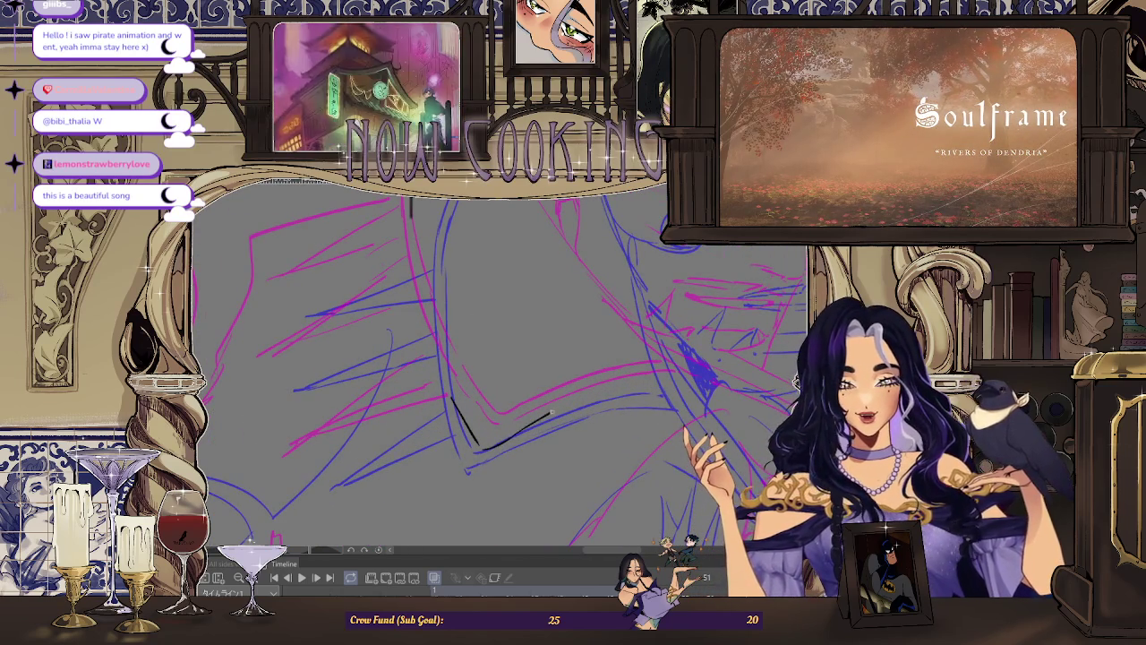
pyautogui.moveTo(533, 428); pyautogui.dragTo(550, 416)
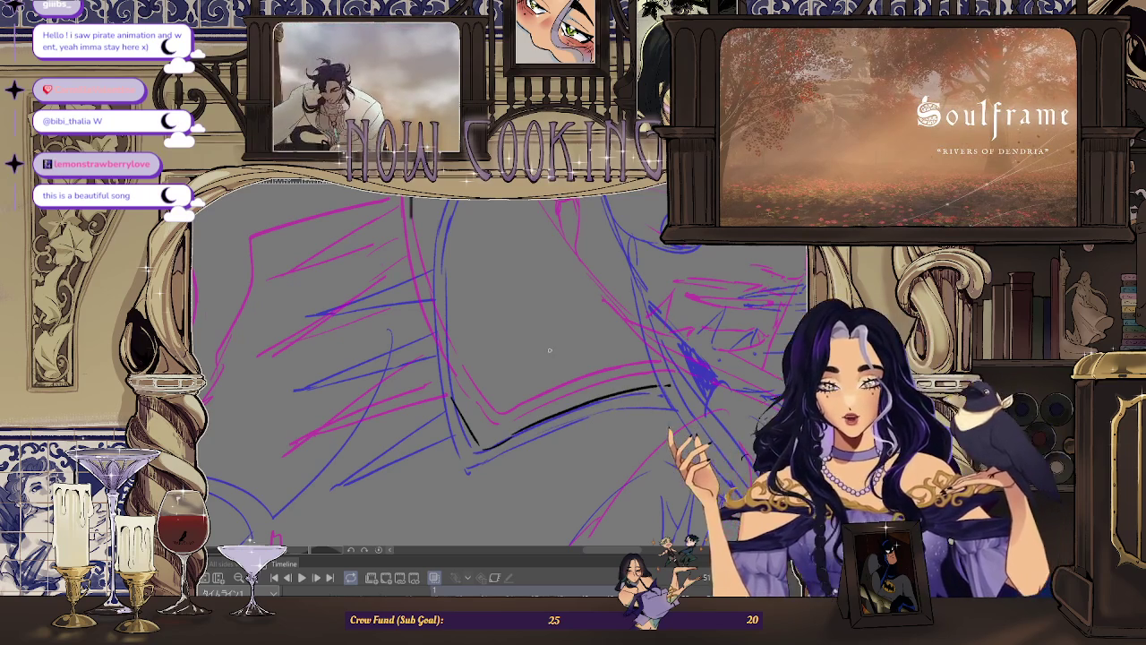
pyautogui.scroll(-3, 427, 281)
pyautogui.scroll(-2, 427, 287)
pyautogui.scroll(-1, 428, 298)
pyautogui.scroll(1, 428, 298)
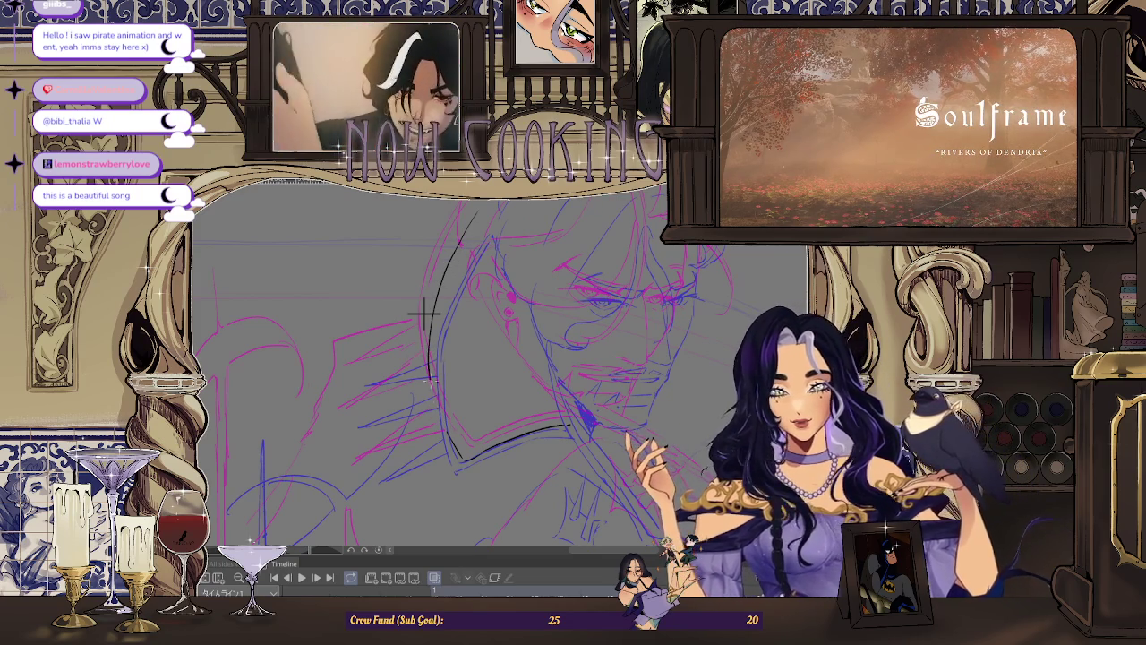
# Step: Draw a curved black strand down the hair's left side, redoing one bad stroke
pyautogui.scroll(2, 425, 313)
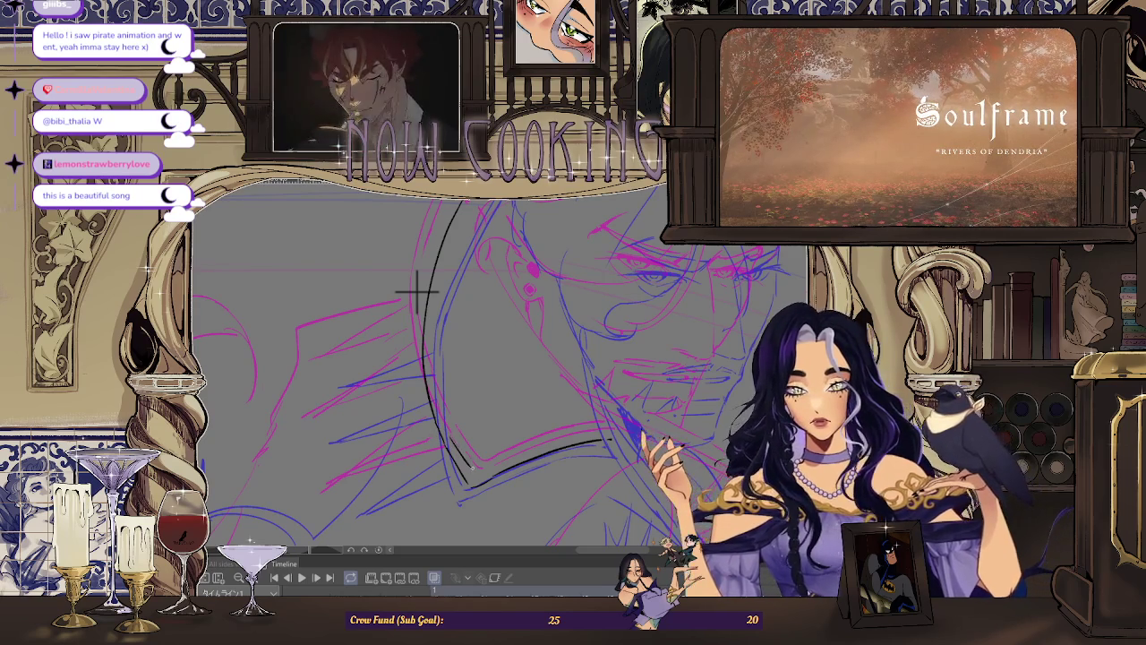
pyautogui.scroll(-2, 420, 304)
pyautogui.scroll(-2, 430, 376)
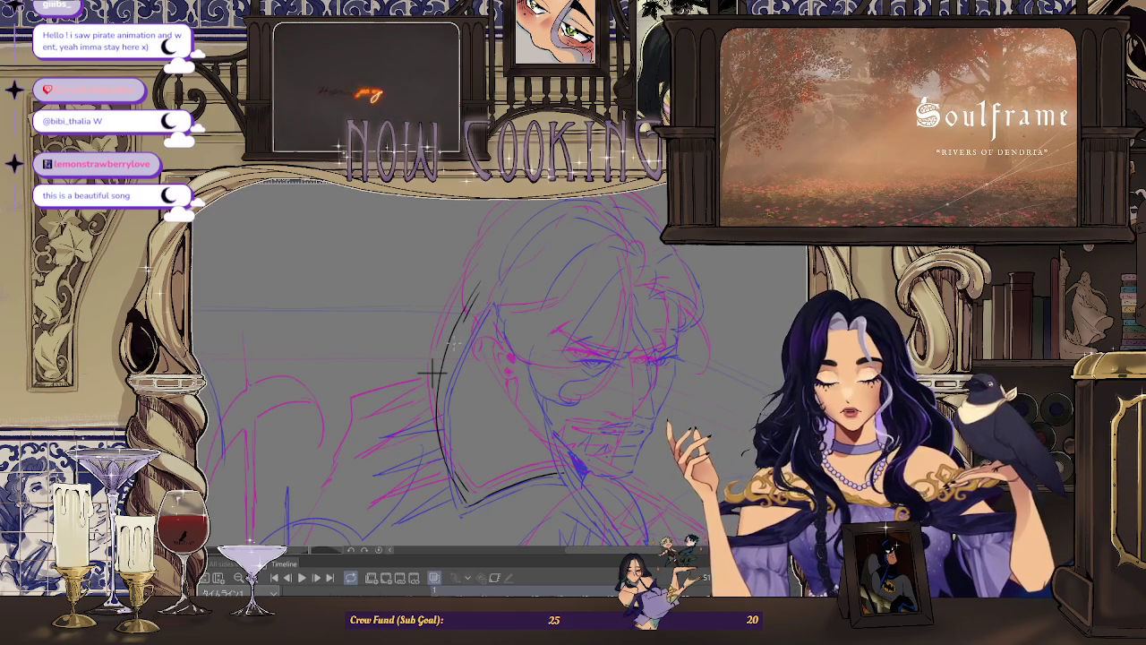
pyautogui.scroll(1, 431, 371)
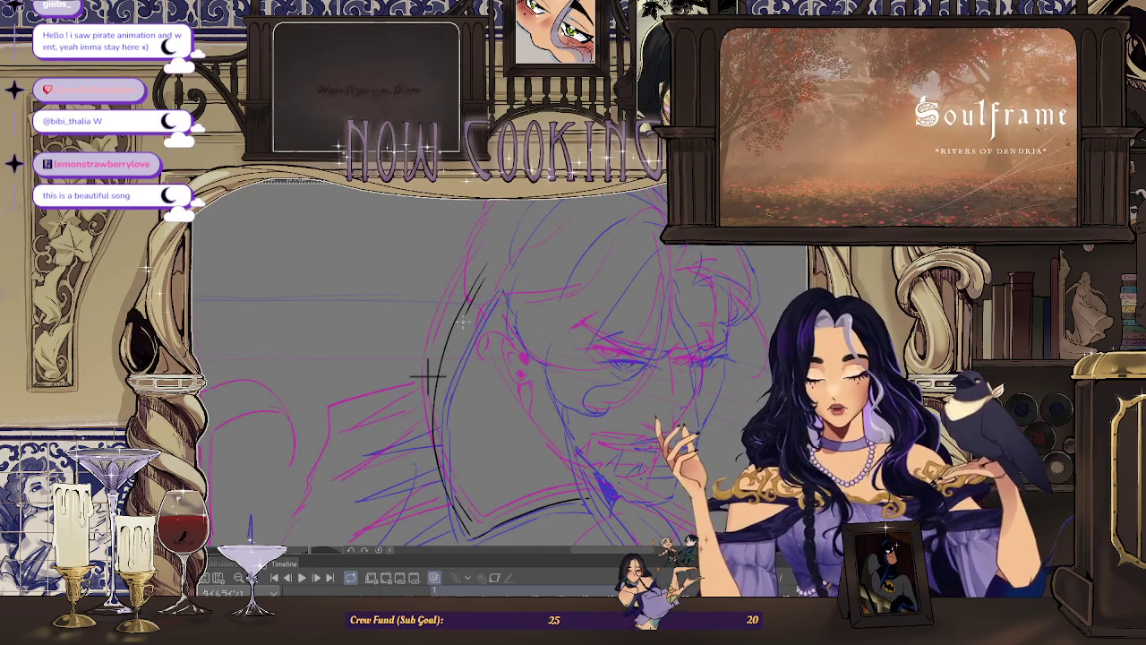
pyautogui.moveTo(457, 313)
pyautogui.mouseDown()
pyautogui.moveTo(449, 339)
pyautogui.moveTo(424, 345)
pyautogui.mouseUp()
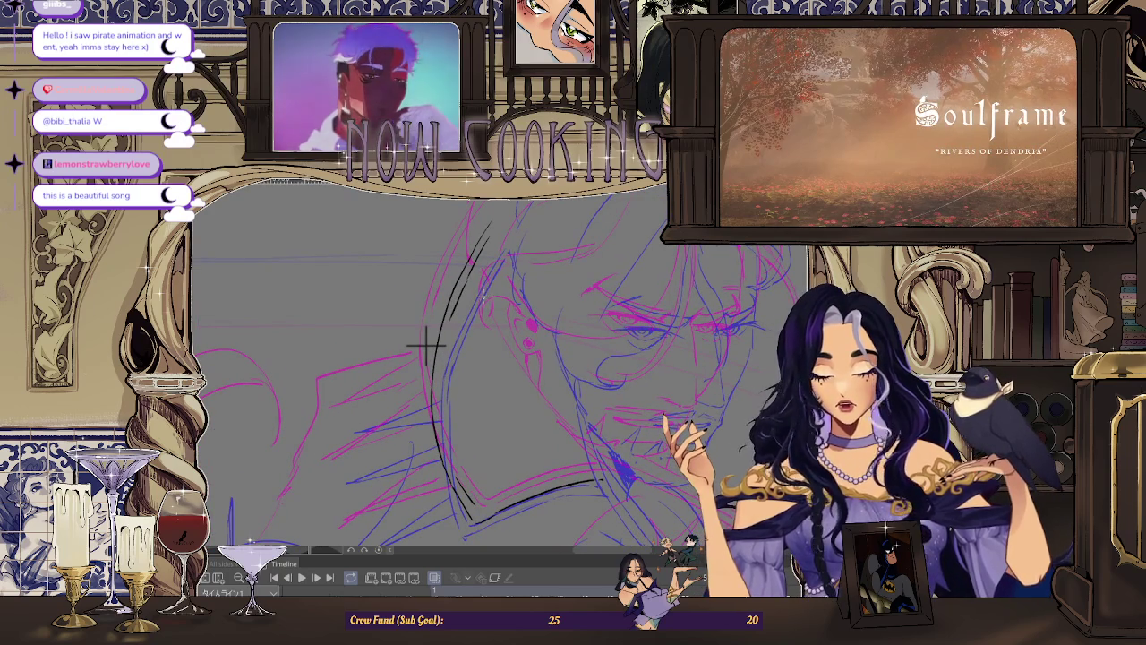
pyautogui.scroll(1, 425, 344)
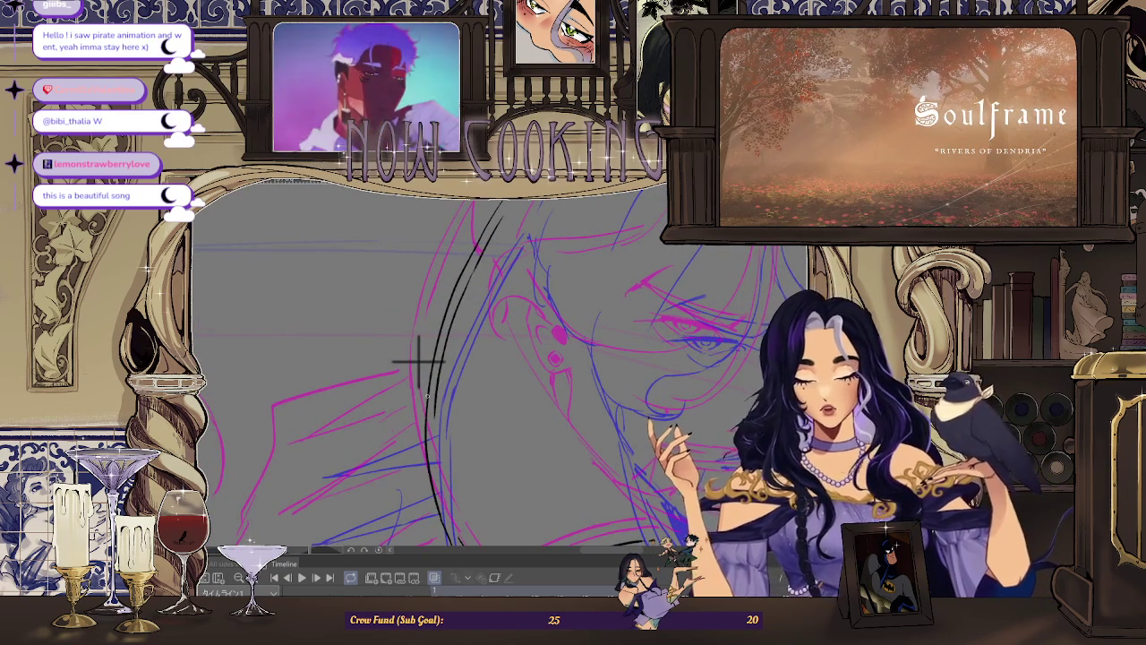
pyautogui.hotkey('ctrl', 'z')
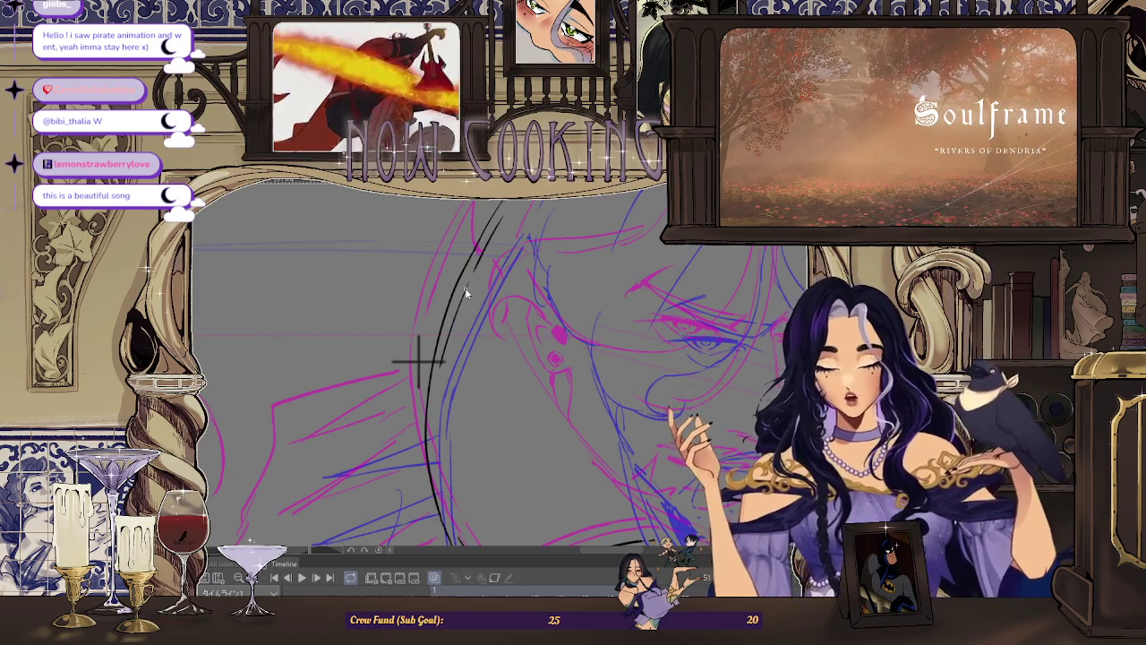
pyautogui.moveTo(472, 276); pyautogui.dragTo(447, 349)
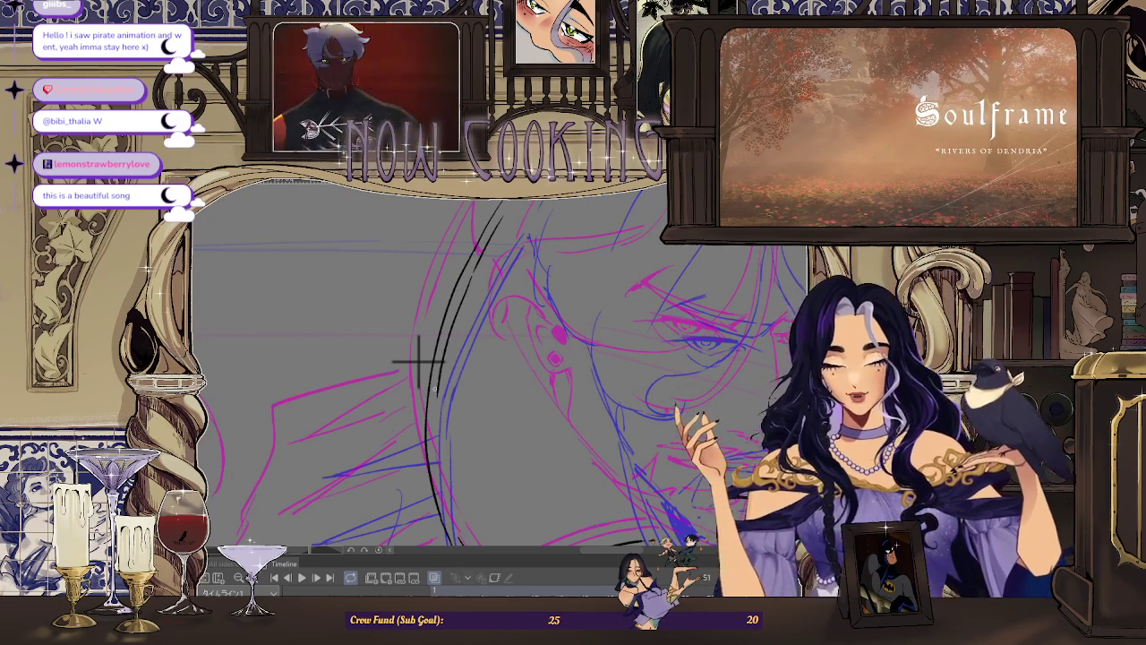
# Step: Rotate the canvas toward the collar and double its curved edge with a parallel line
pyautogui.moveTo(418, 358); pyautogui.dragTo(420, 302)
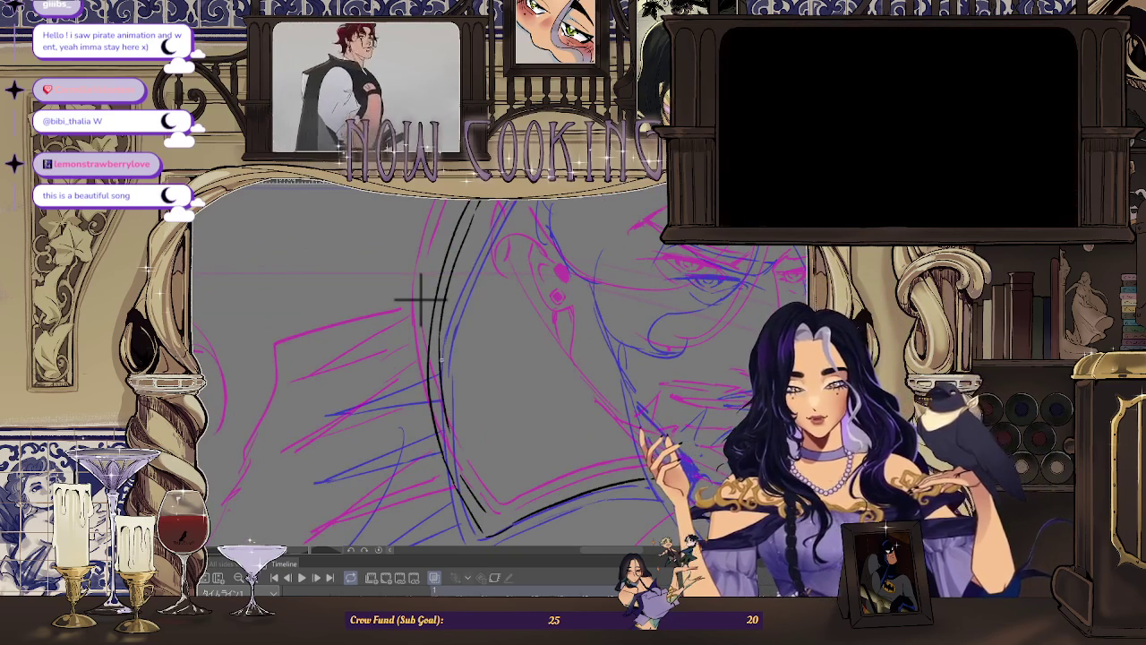
pyautogui.moveTo(419, 301); pyautogui.dragTo(438, 376)
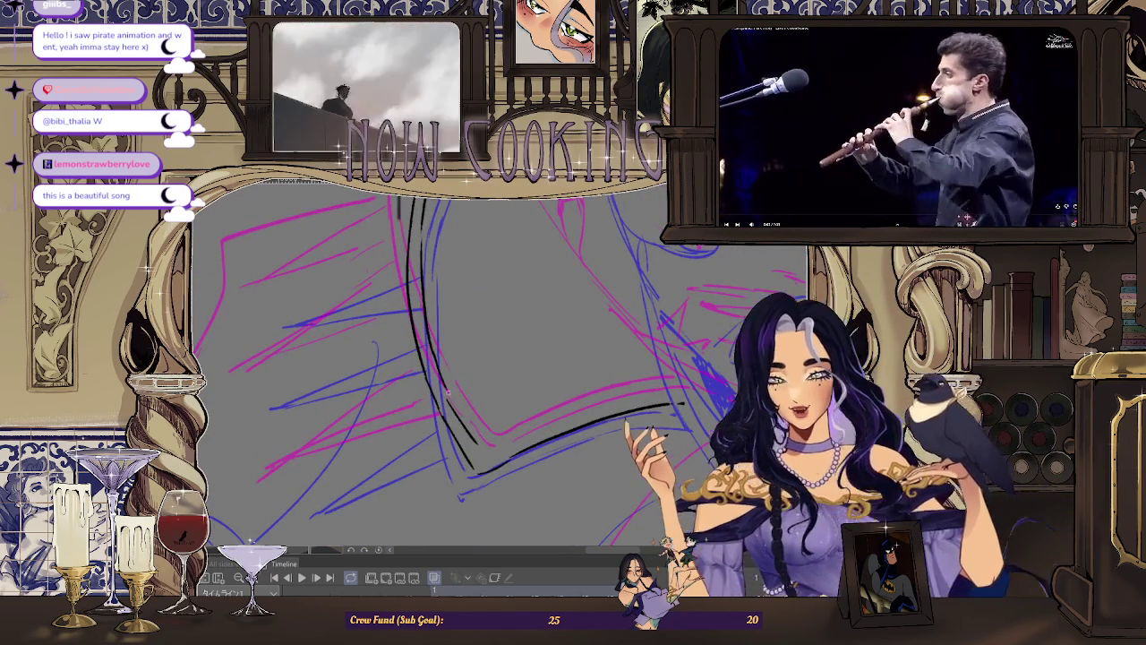
pyautogui.moveTo(372, 321); pyautogui.dragTo(457, 429)
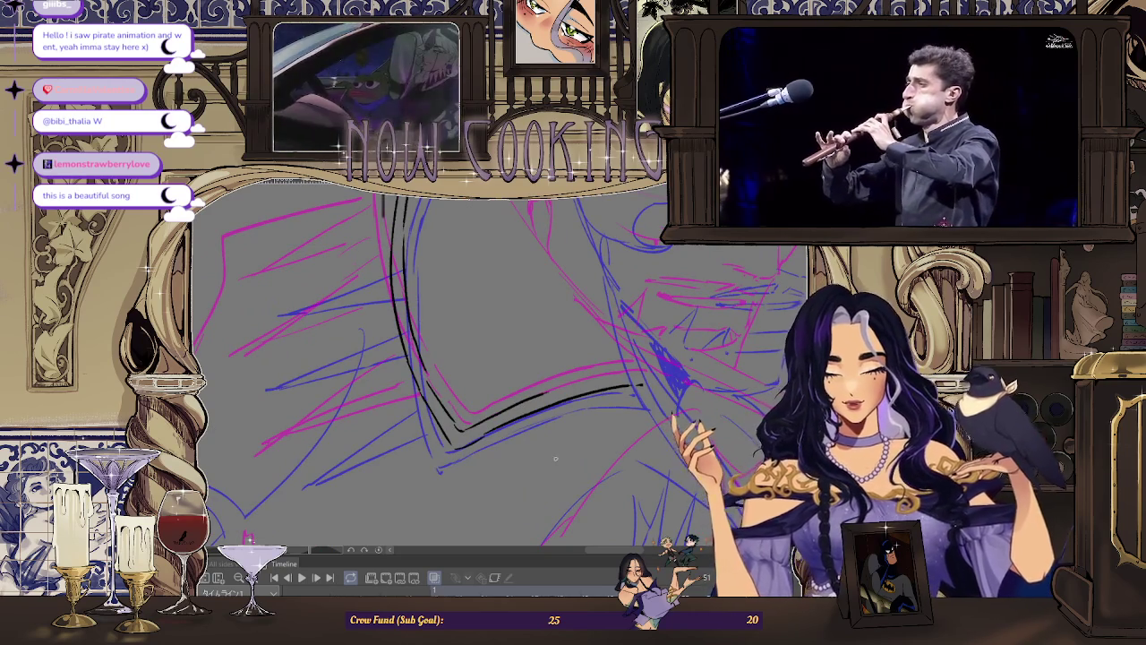
# Step: Zoom around the sketch and ink one dark diagonal line over the head area
pyautogui.scroll(-2, 543, 318)
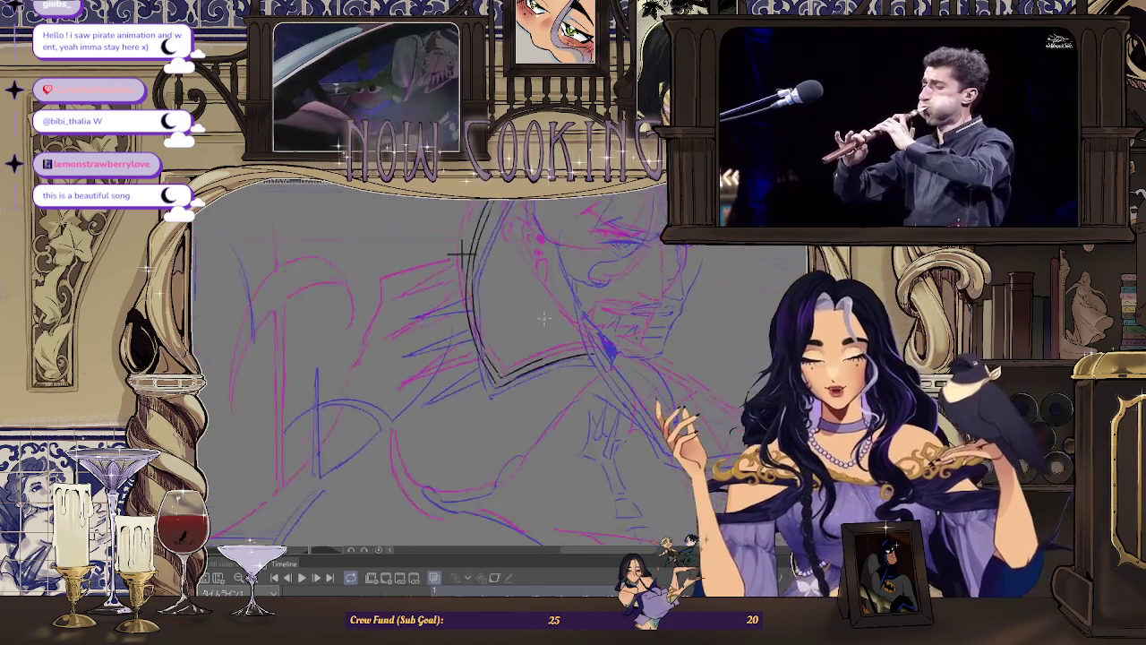
pyautogui.scroll(-3, 543, 317)
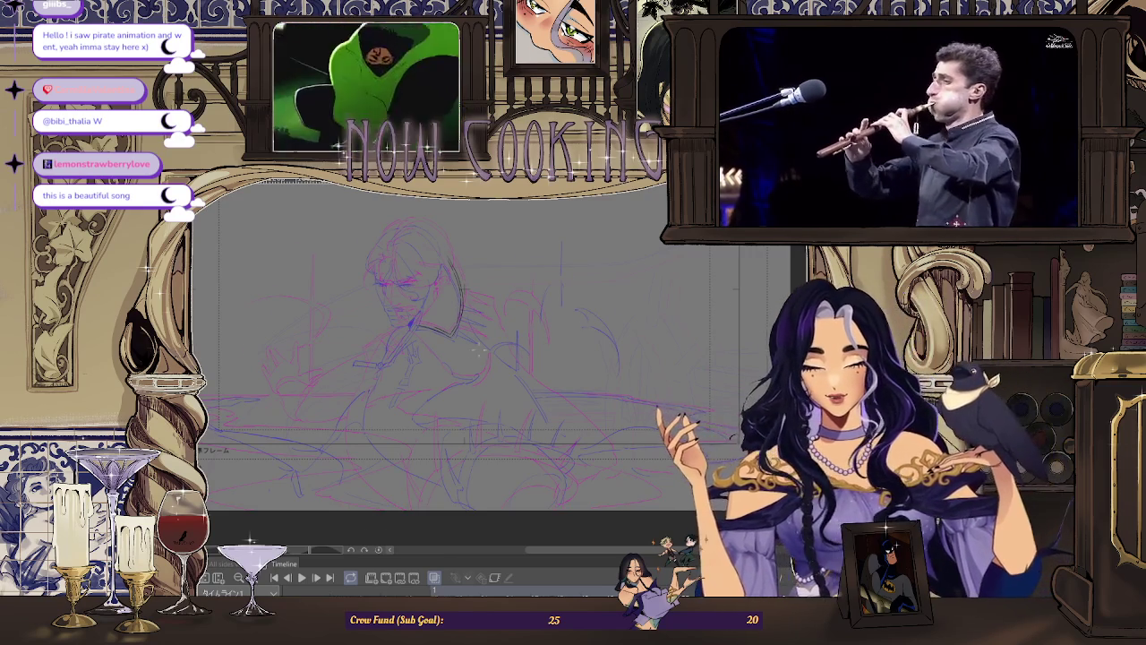
pyautogui.scroll(2, 510, 374)
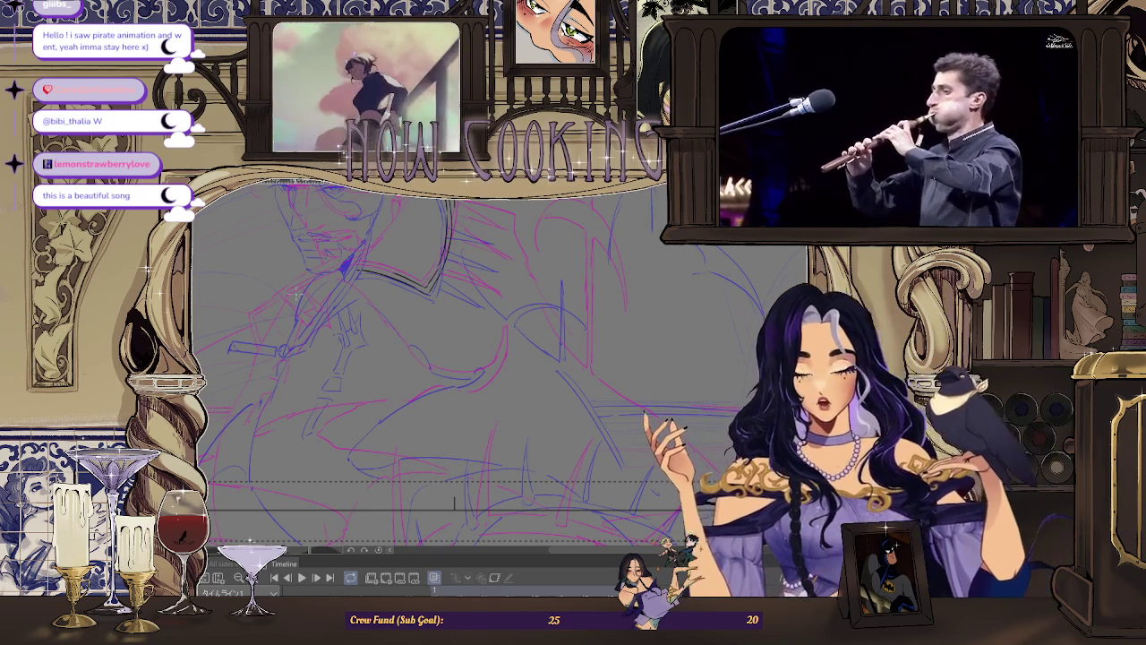
pyautogui.scroll(3, 448, 358)
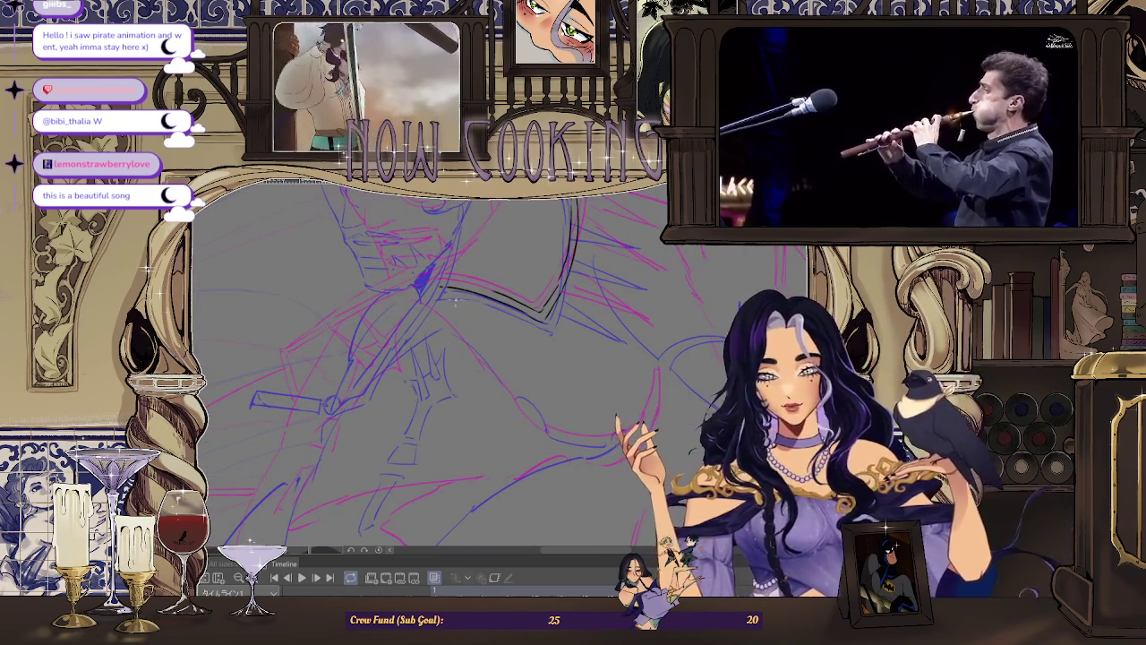
pyautogui.scroll(-3, 632, 371)
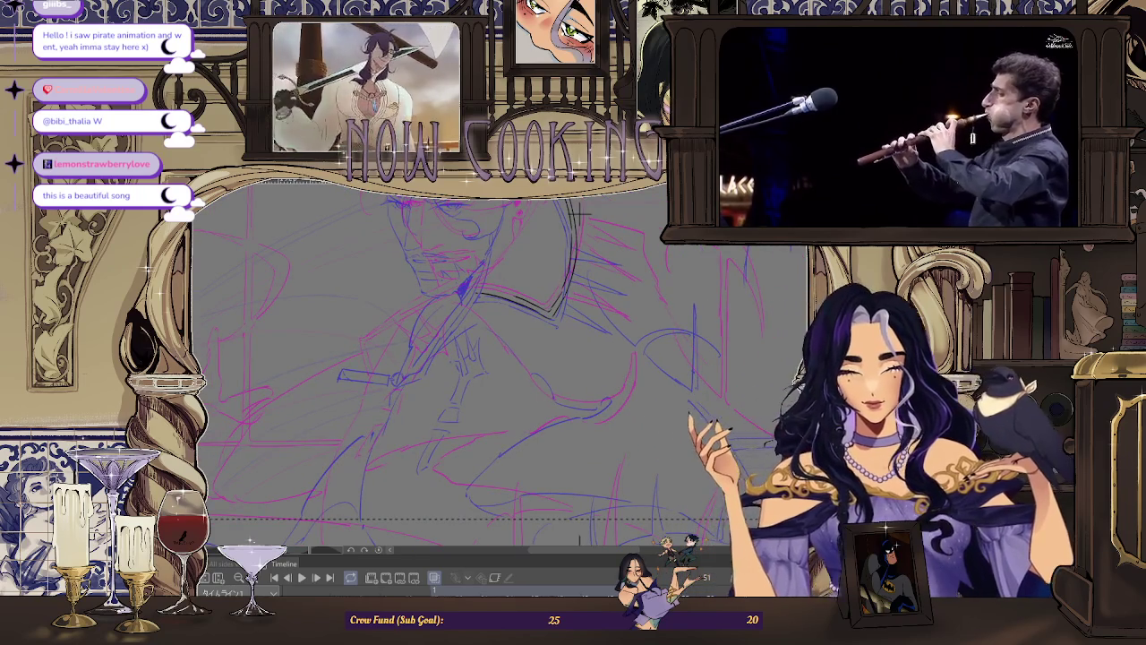
pyautogui.scroll(2, 629, 380)
pyautogui.scroll(2, 524, 284)
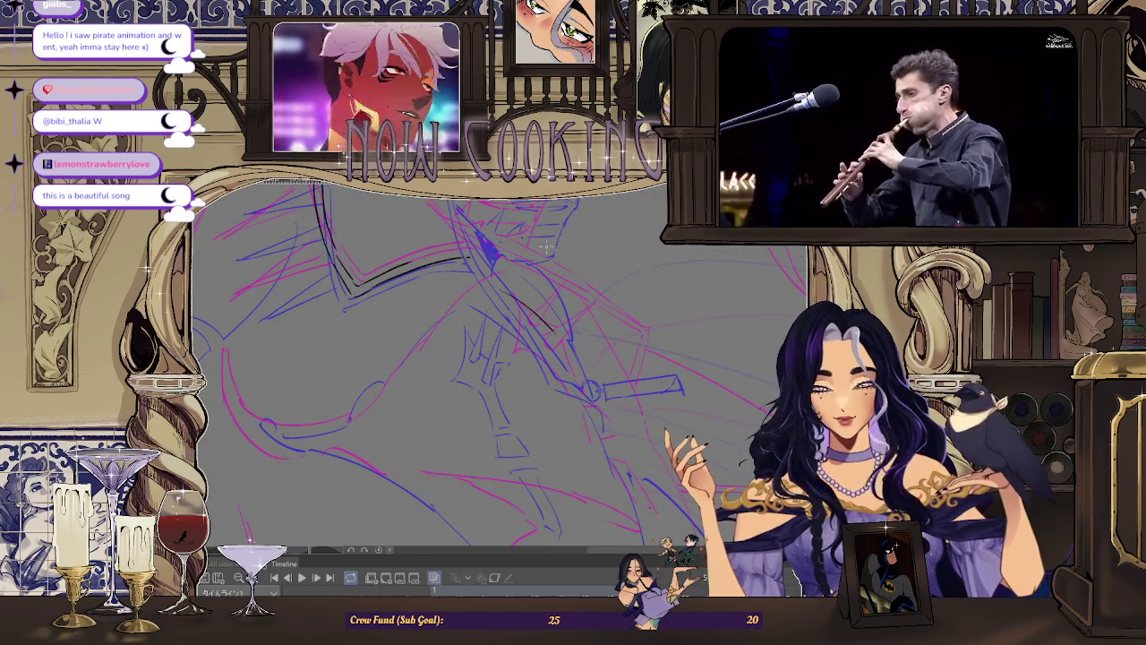
pyautogui.scroll(-2, 502, 358)
pyautogui.scroll(-2, 502, 358)
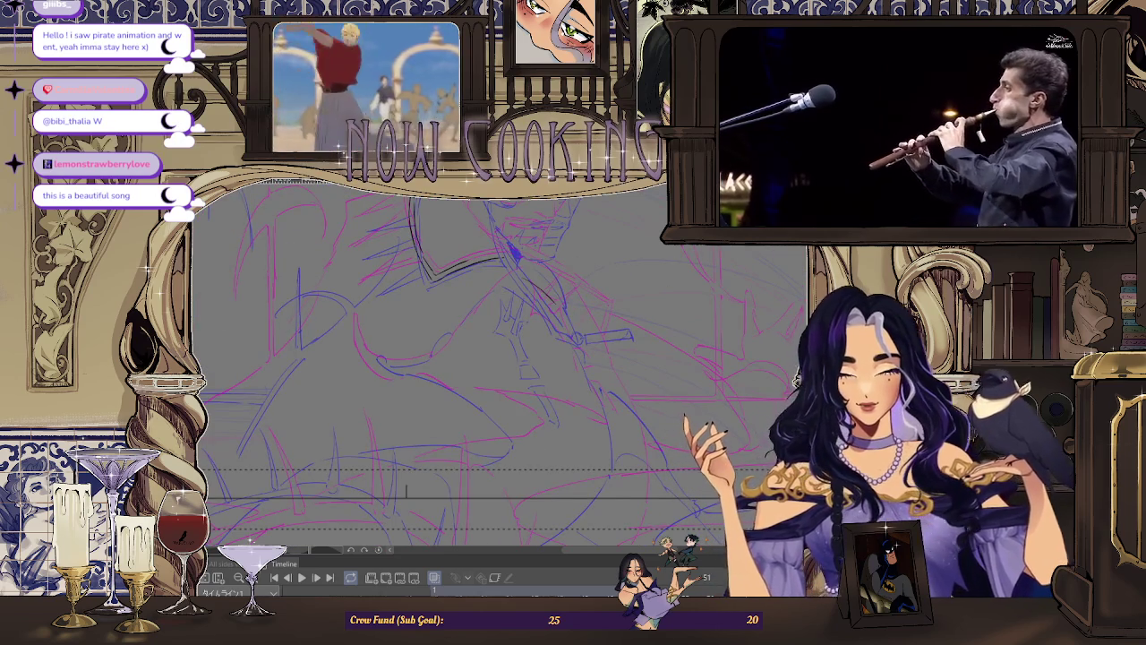
pyautogui.scroll(2, 407, 358)
pyautogui.scroll(2, 407, 331)
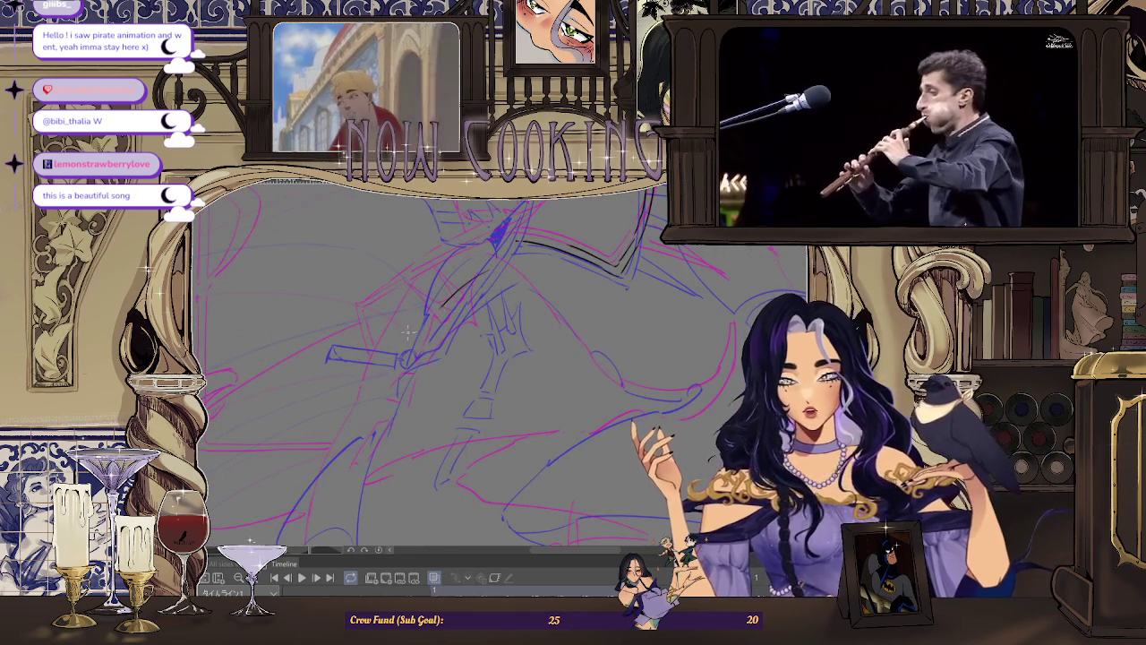
pyautogui.moveTo(412, 317); pyautogui.dragTo(488, 266)
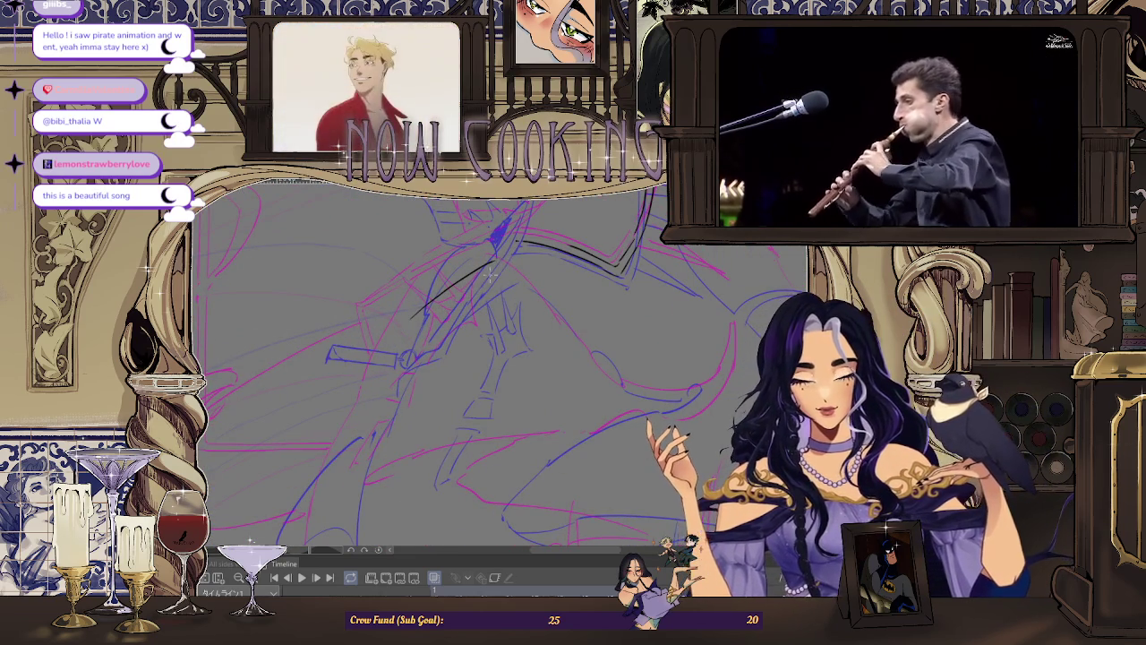
pyautogui.scroll(-2, 489, 273)
pyautogui.scroll(2, 488, 253)
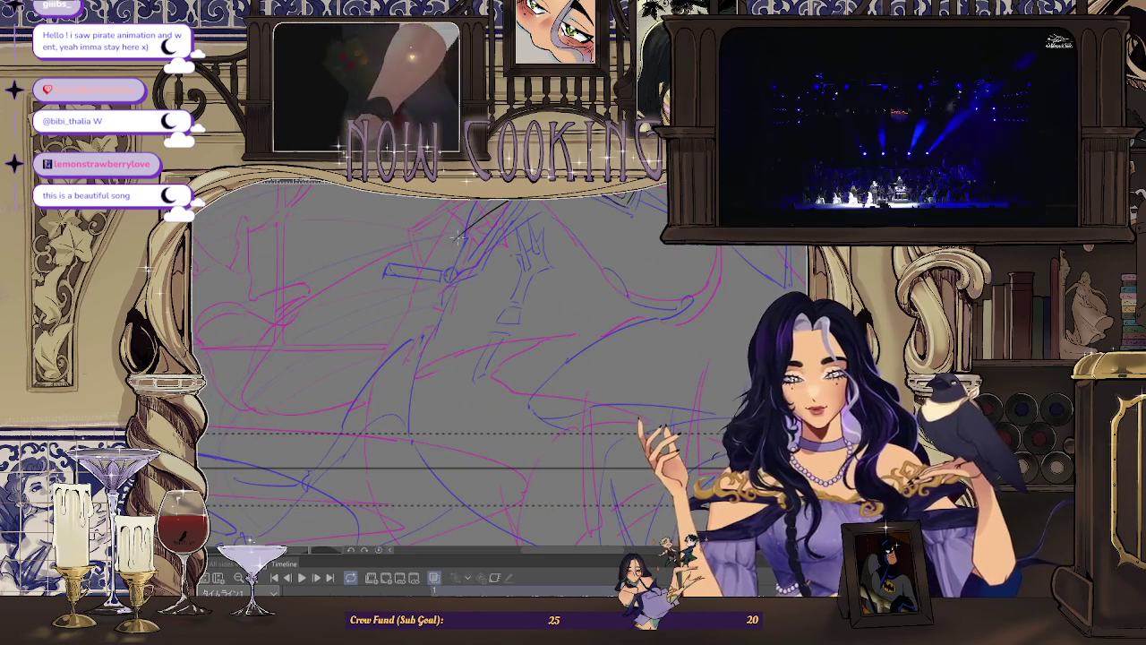
pyautogui.scroll(-1, 438, 286)
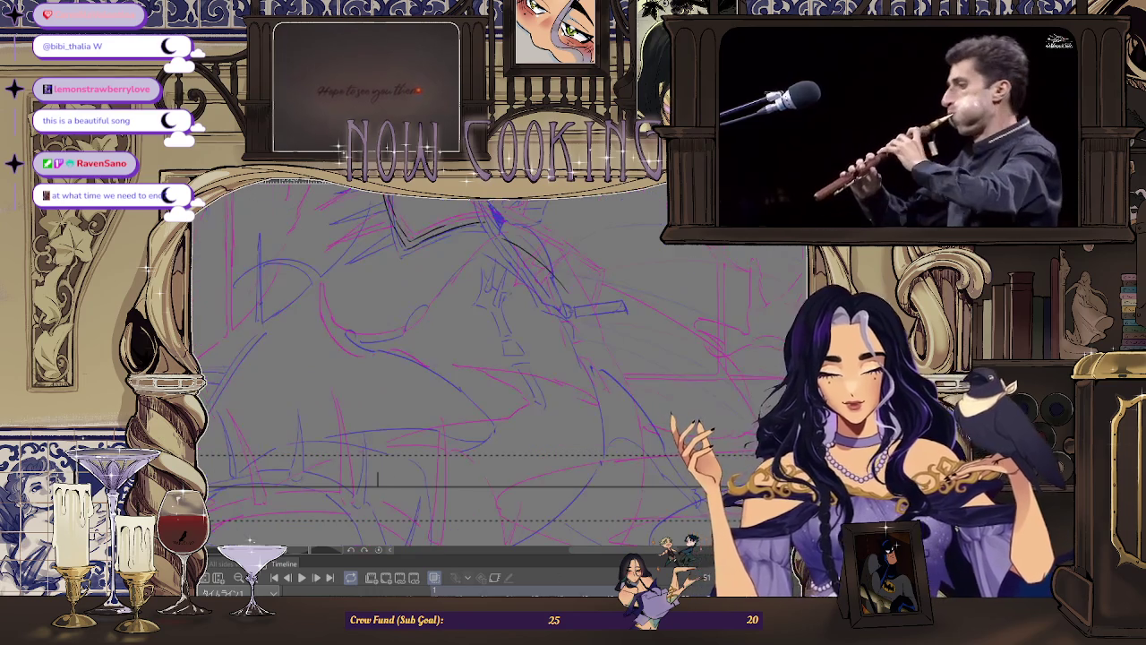
# Step: Mirror the canvas view and ink a short upward line plus a line along the lower curve
pyautogui.press('h')
pyautogui.scroll(1, 448, 359)
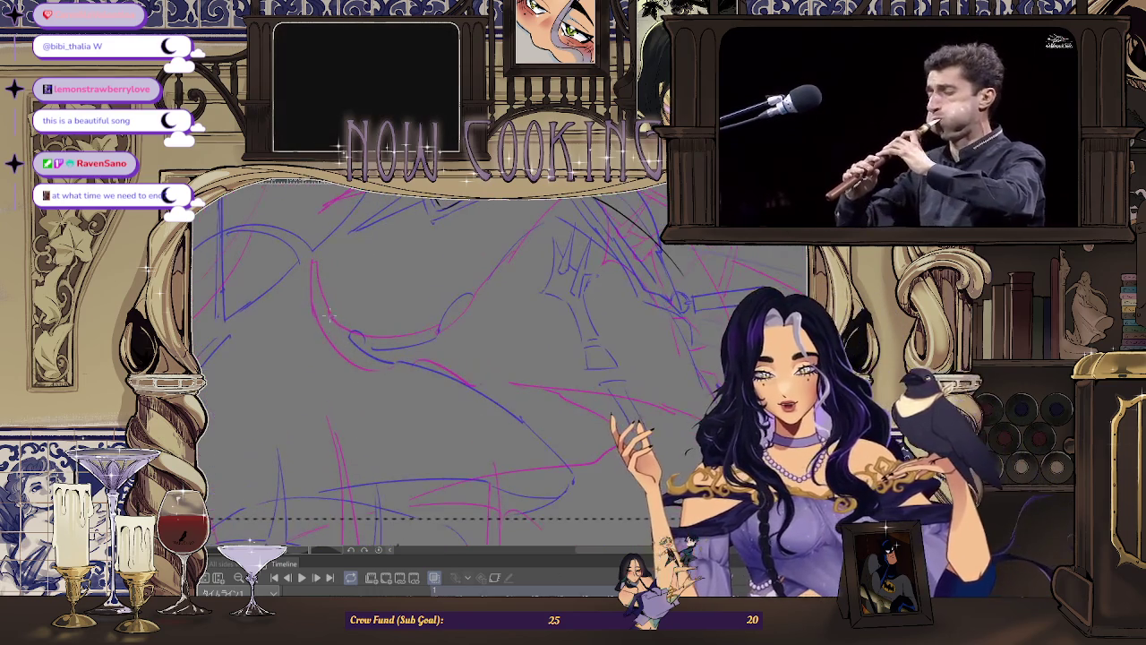
pyautogui.moveTo(344, 342); pyautogui.dragTo(327, 298)
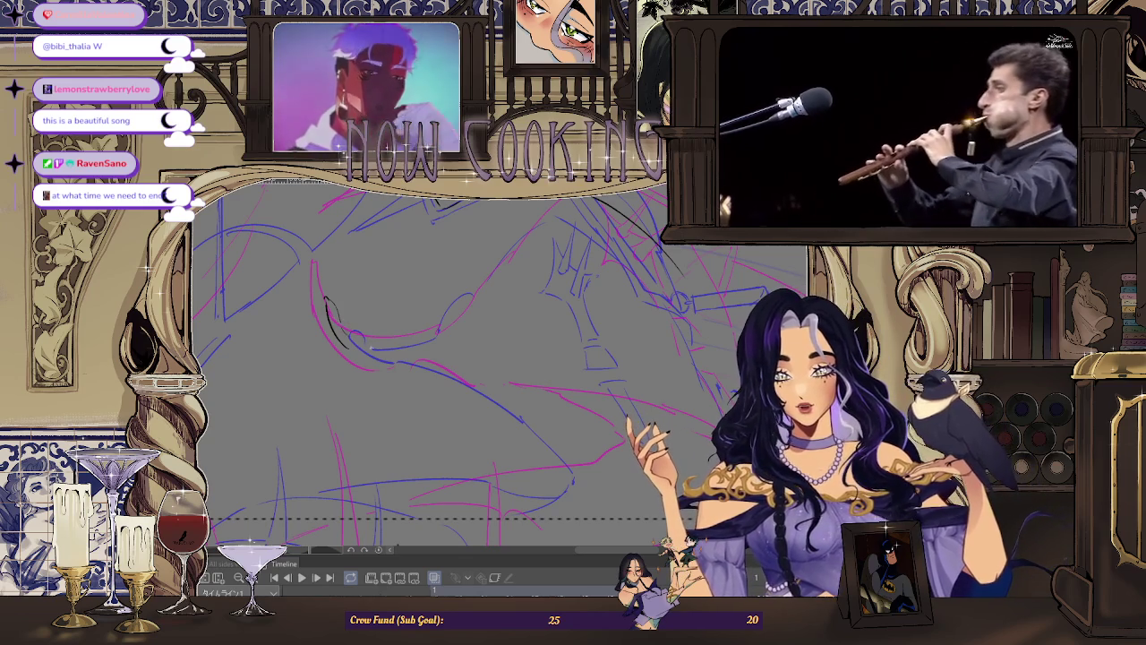
pyautogui.moveTo(351, 339); pyautogui.dragTo(437, 325)
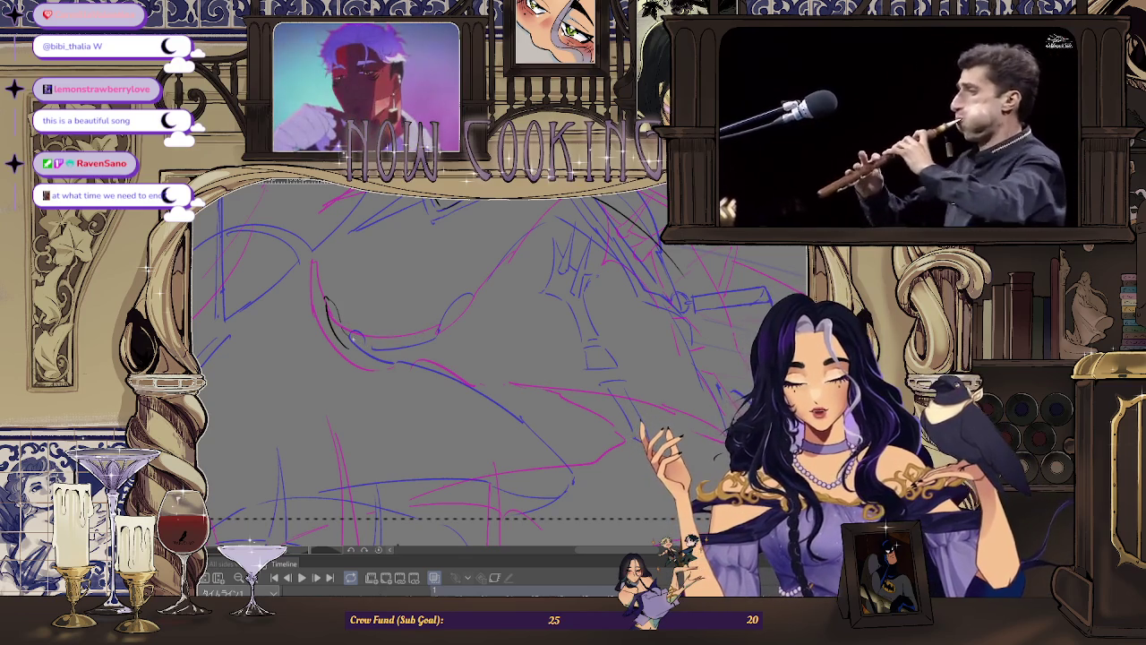
# Step: Mirror the view back and add a rising line and short strokes toward the right-hand curve
pyautogui.scroll(-2, 437, 324)
pyautogui.scroll(2, 520, 258)
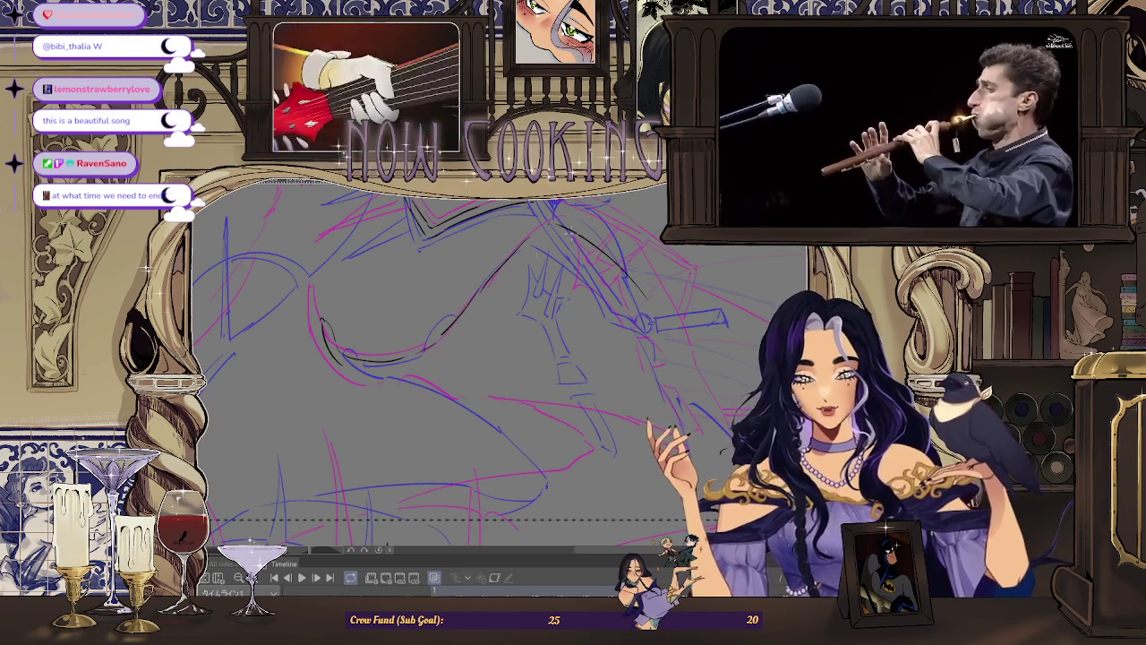
pyautogui.press('-')
pyautogui.press('-')
pyautogui.press('-')
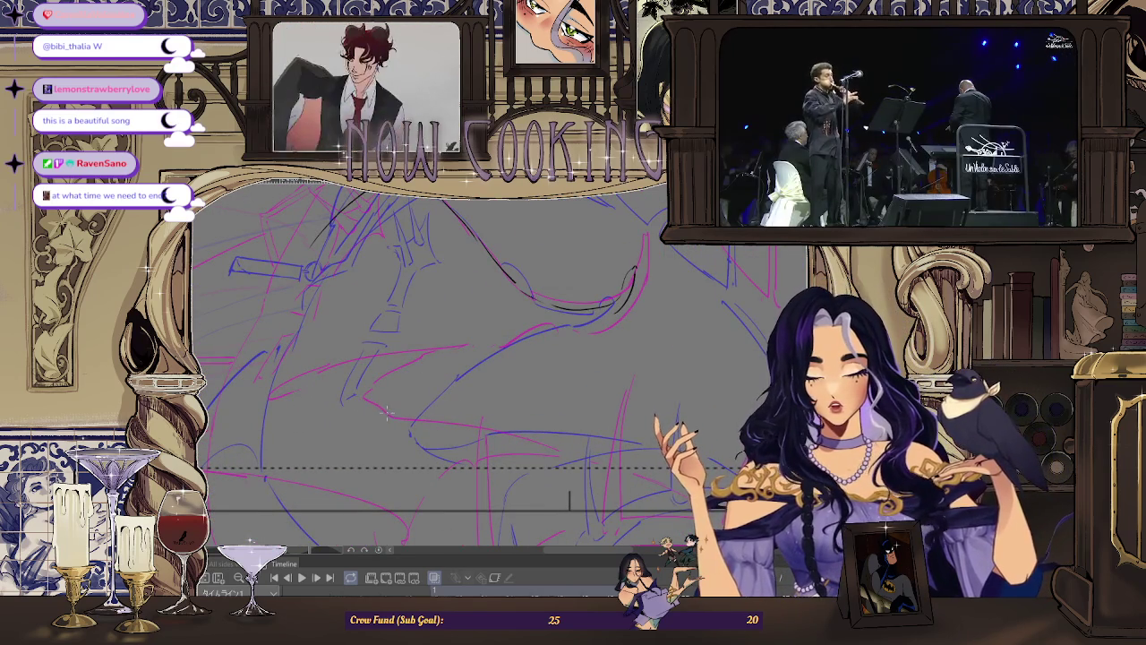
pyautogui.moveTo(388, 412); pyautogui.dragTo(452, 363)
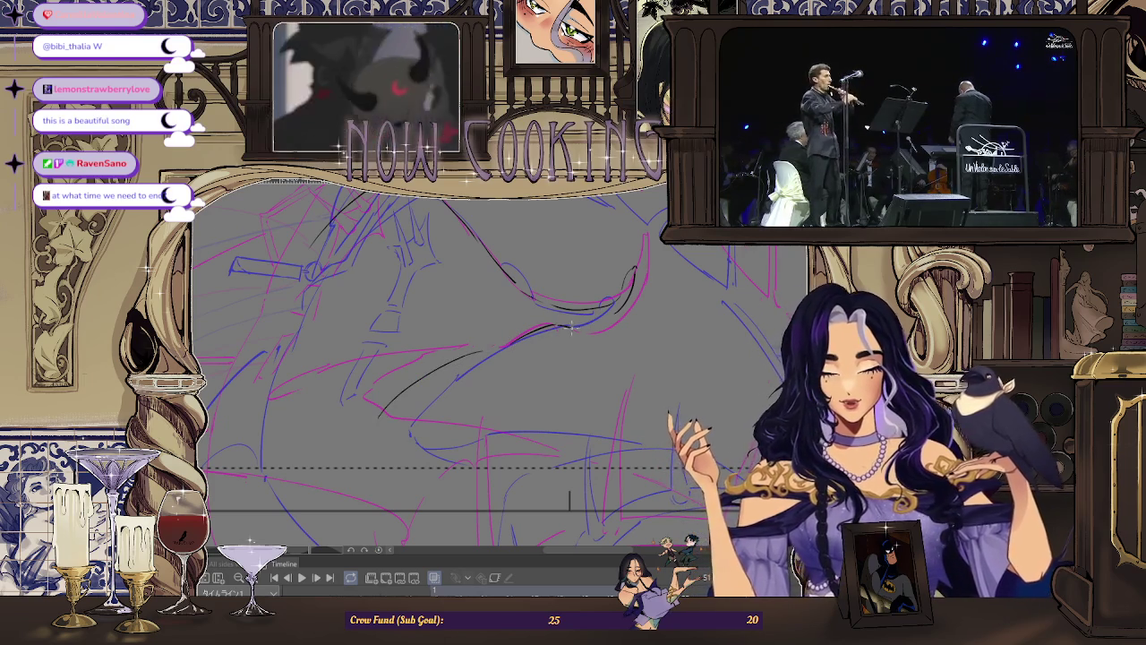
pyautogui.moveTo(618, 311); pyautogui.dragTo(589, 331)
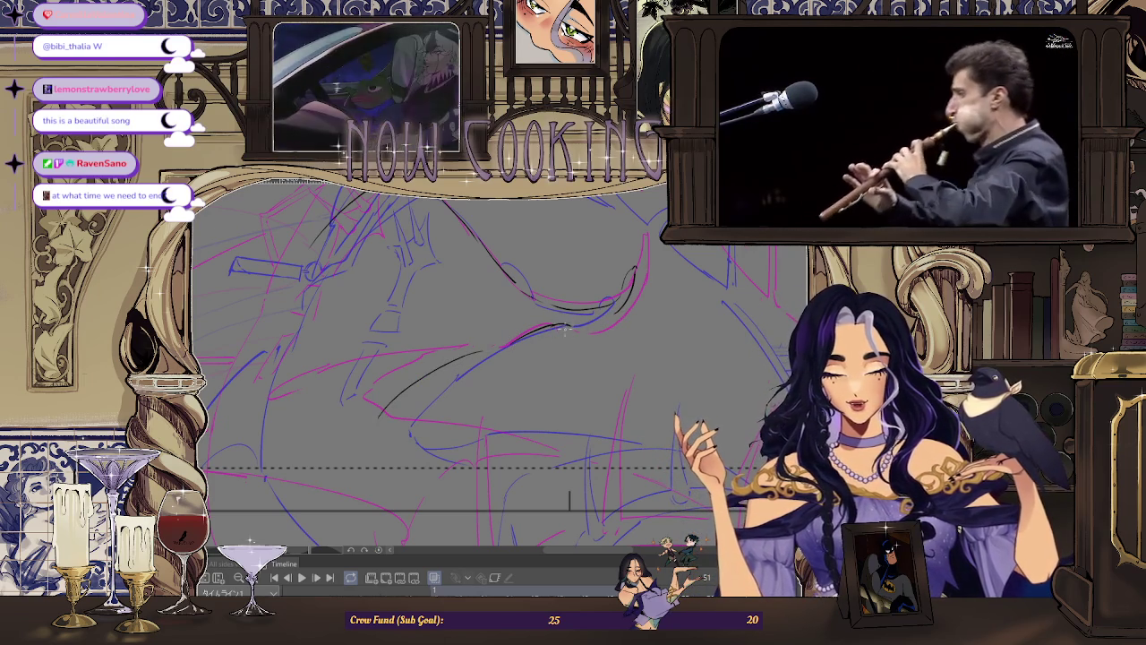
pyautogui.moveTo(594, 324); pyautogui.dragTo(564, 331)
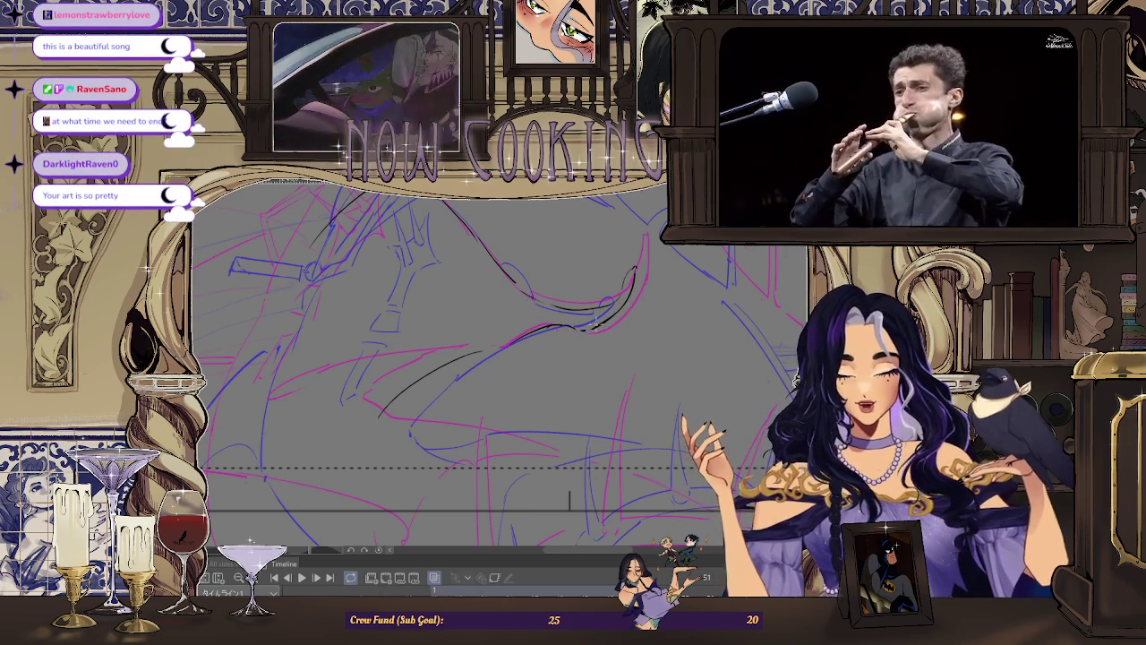
# Step: Undo the lower part of the black line and redraw it extending further down
pyautogui.scroll(-2, 591, 322)
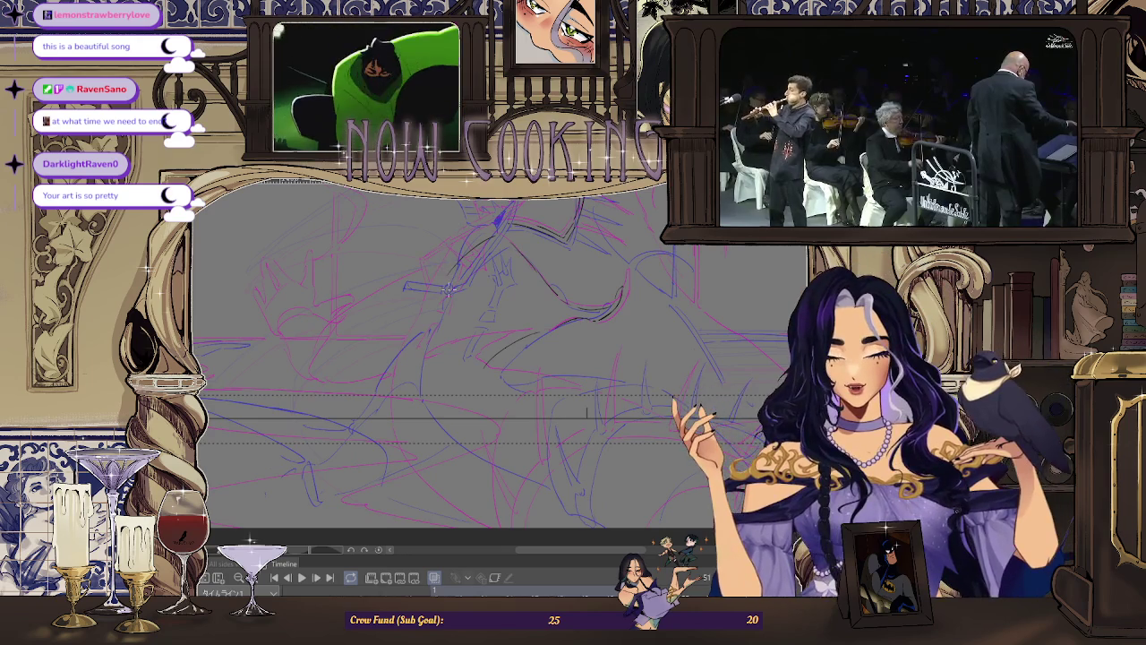
pyautogui.scroll(2, 403, 334)
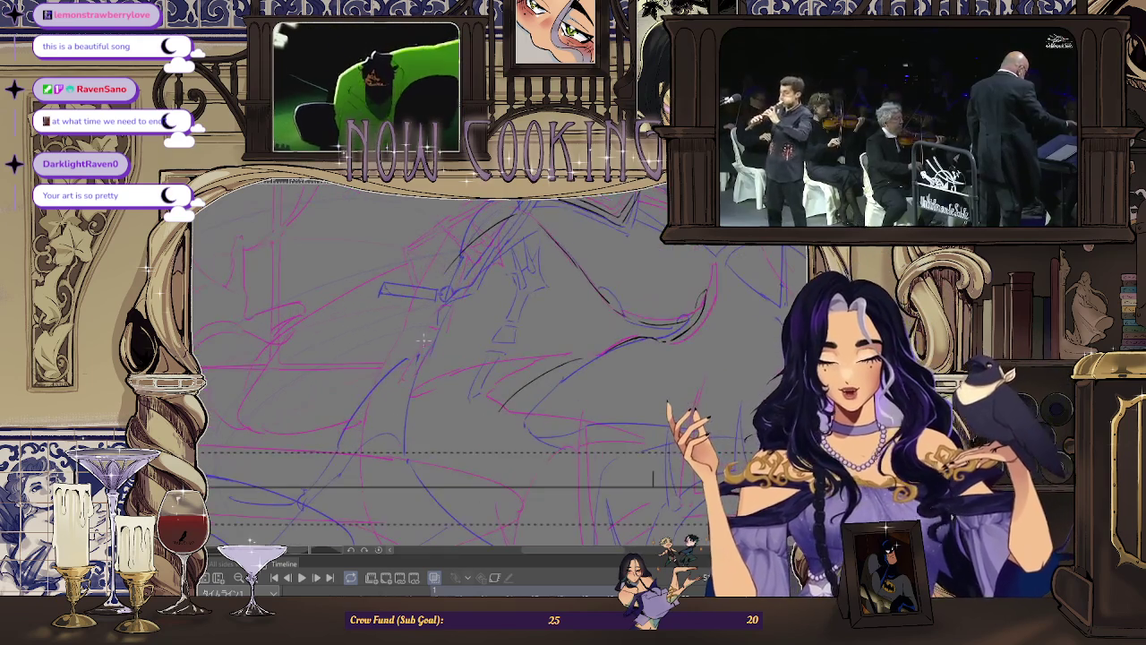
pyautogui.scroll(1, 416, 328)
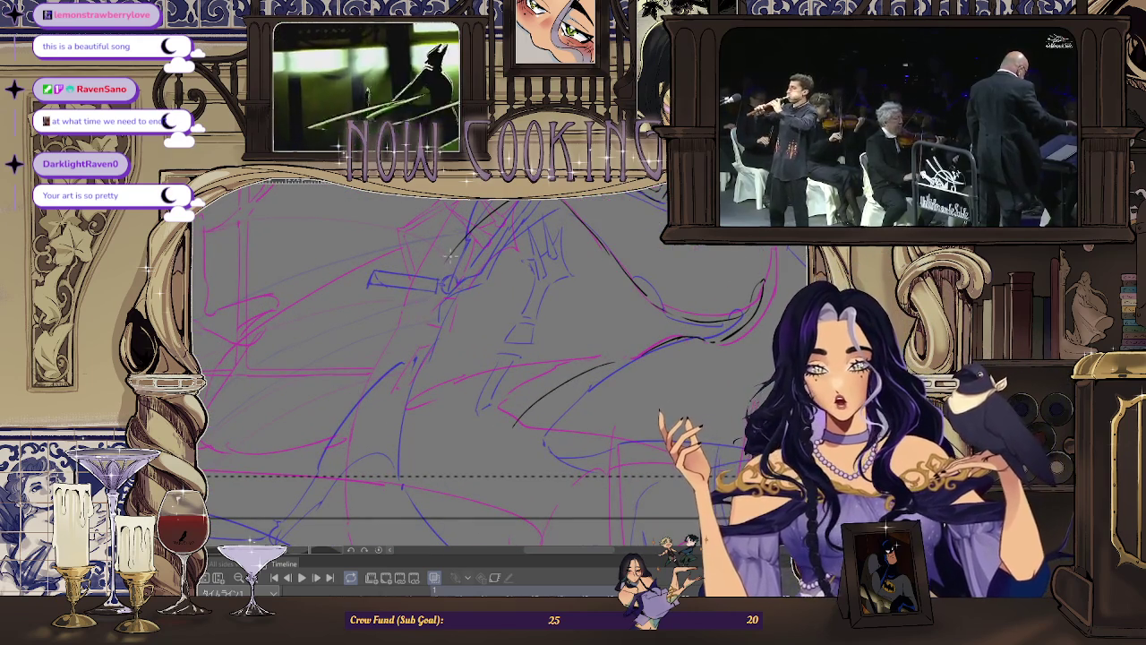
pyautogui.scroll(-2, 427, 297)
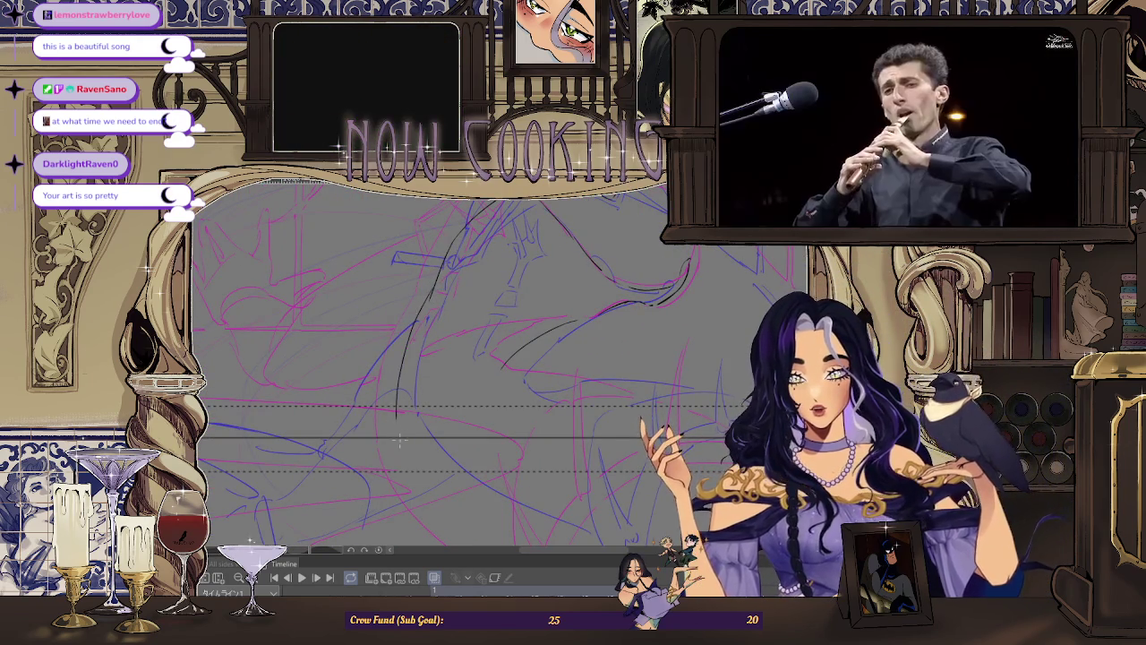
pyautogui.hotkey('ctrl', 'z')
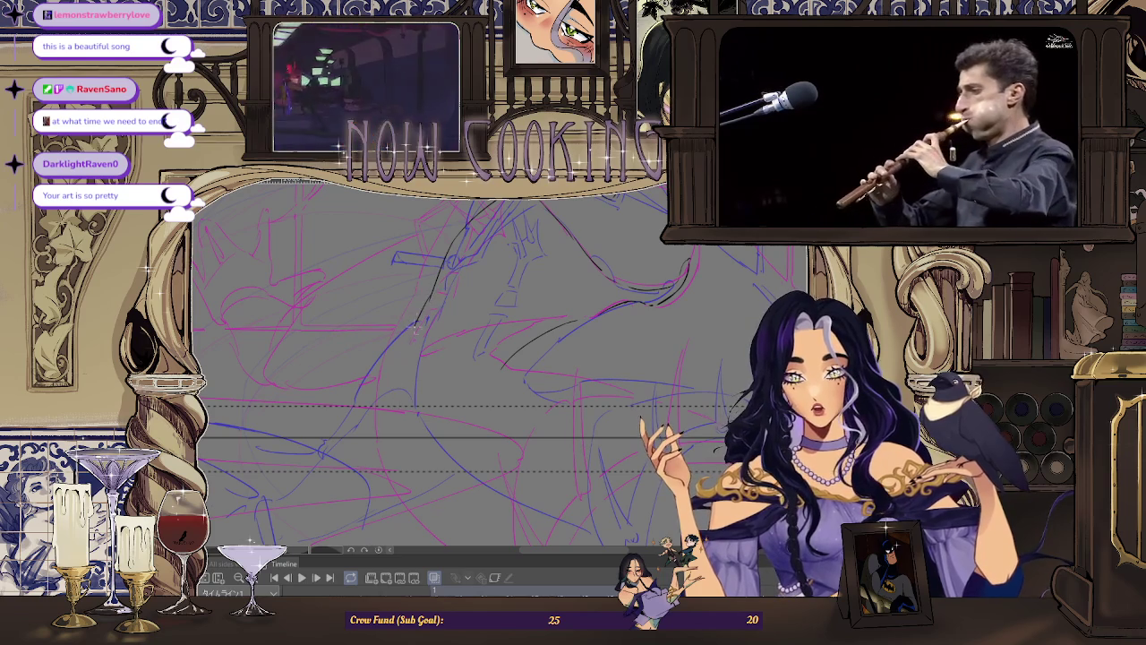
pyautogui.moveTo(411, 330); pyautogui.dragTo(399, 417)
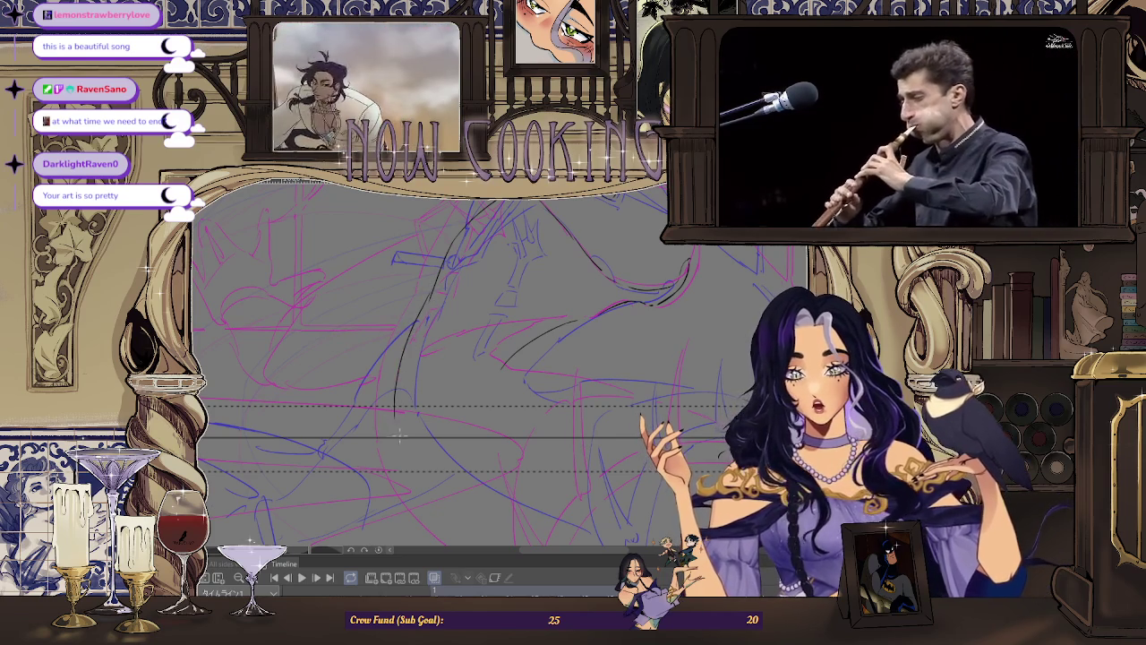
pyautogui.moveTo(505, 536); pyautogui.dragTo(464, 480)
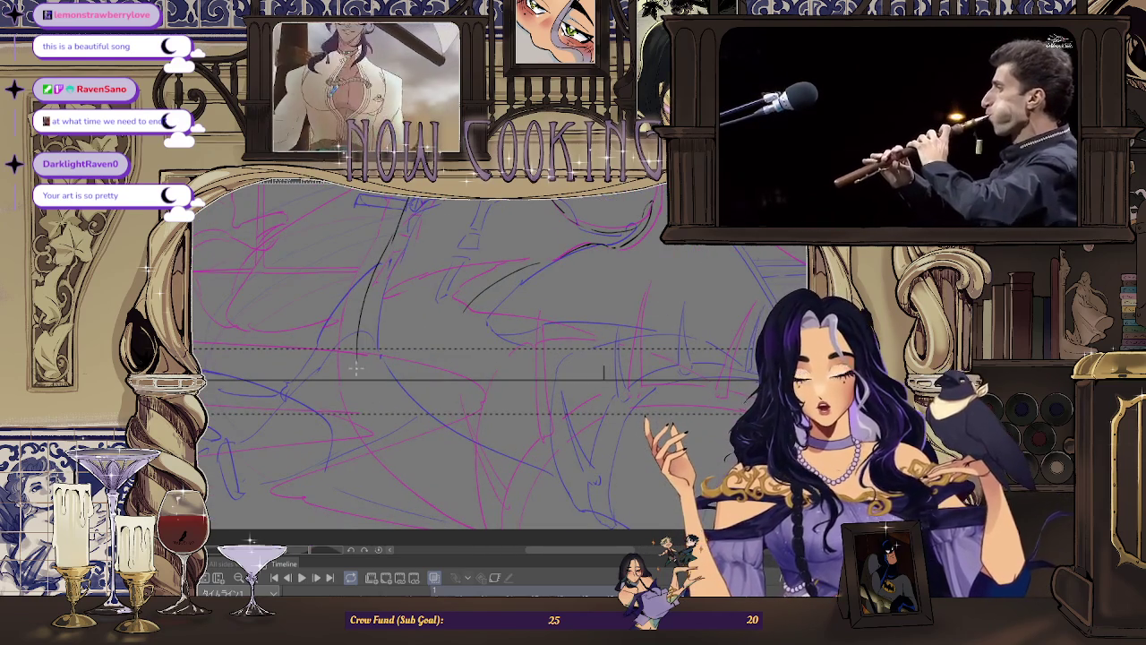
# Step: Ink a curved line sweeping to the bottom and, after rotating the canvas, a long arc
pyautogui.moveTo(360, 359); pyautogui.dragTo(452, 462)
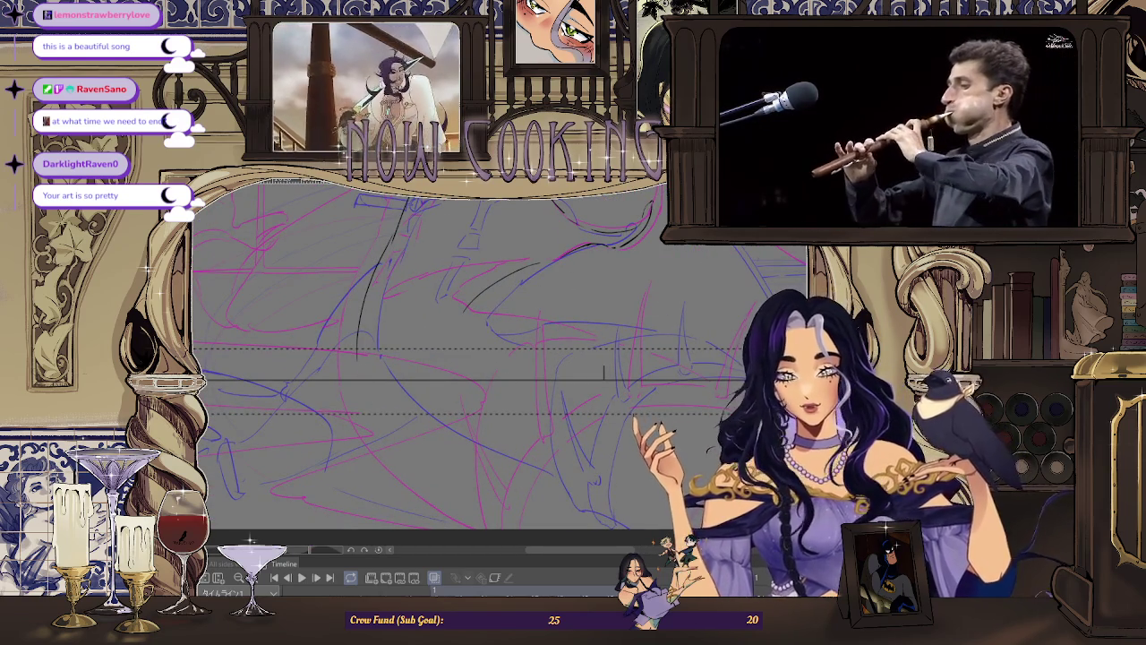
pyautogui.moveTo(498, 315); pyautogui.dragTo(527, 237)
pyautogui.moveTo(435, 235); pyautogui.dragTo(383, 383)
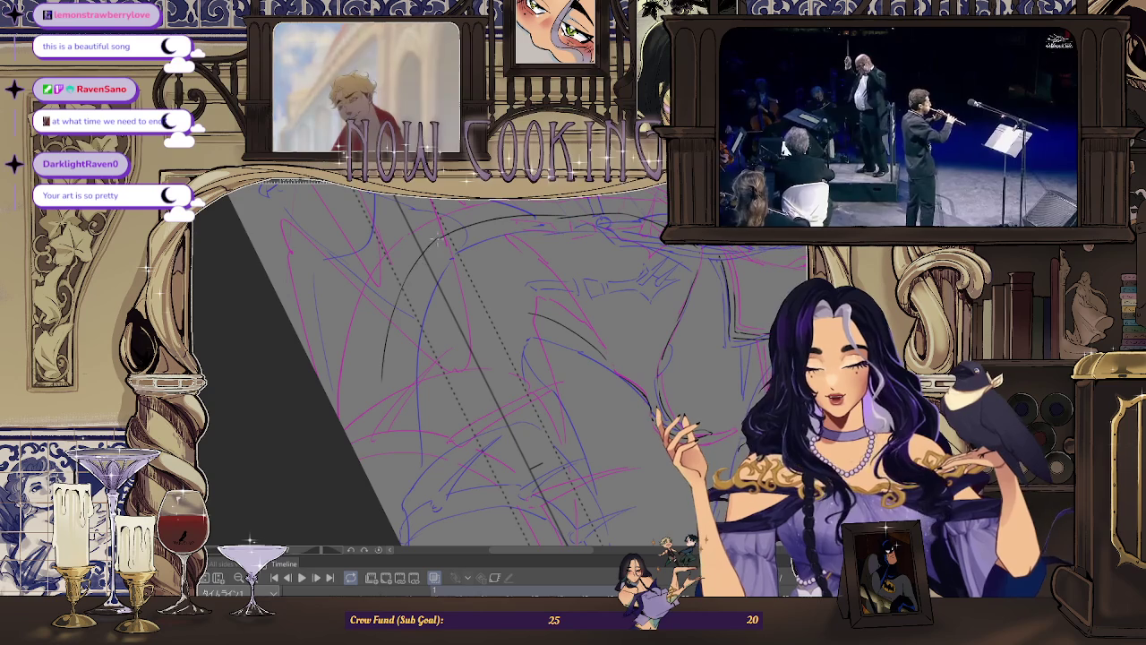
# Step: Ink a long sweeping arc and a strand line over the upper sketch, undoing one stray short stroke
pyautogui.moveTo(437, 234); pyautogui.dragTo(380, 460)
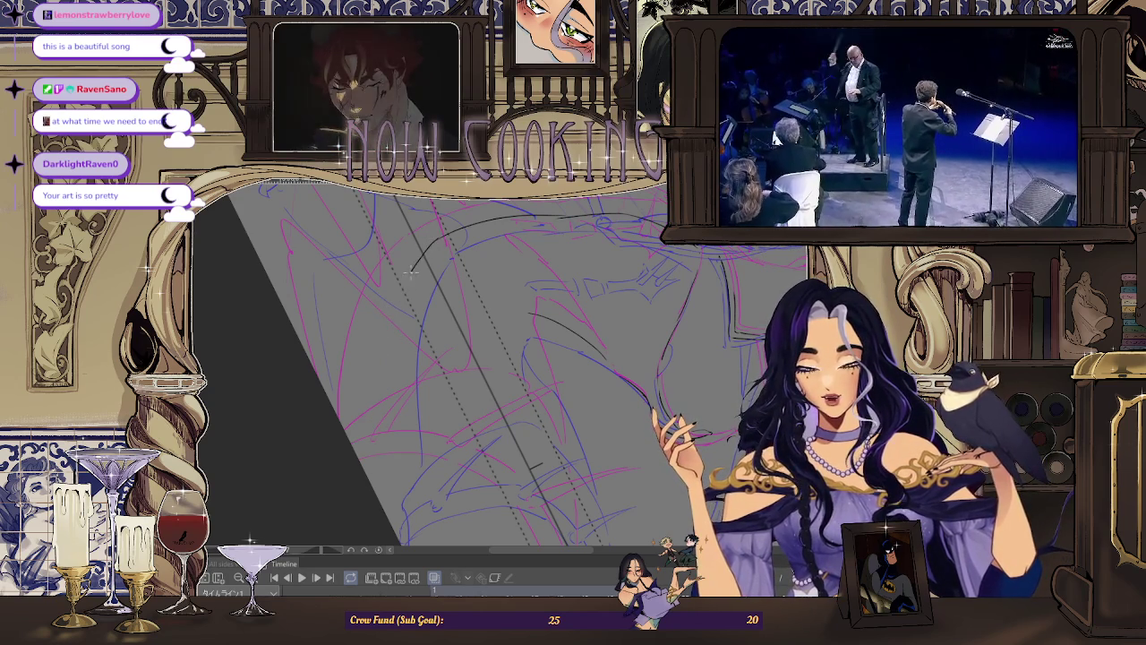
pyautogui.moveTo(406, 310); pyautogui.dragTo(423, 304)
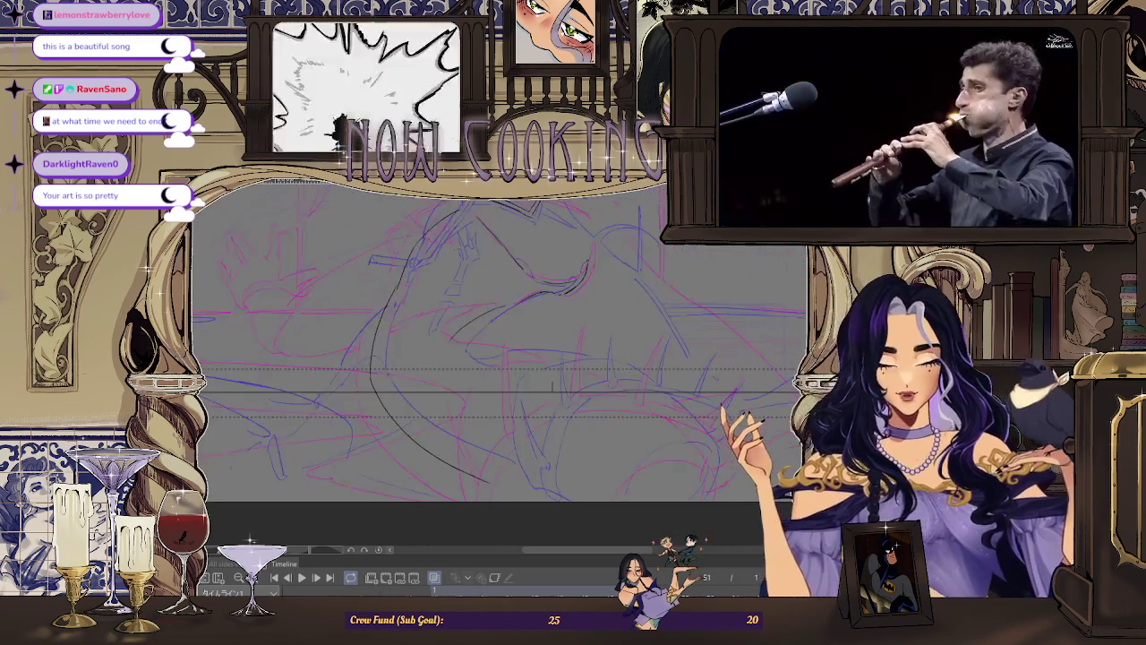
pyautogui.scroll(3, 515, 484)
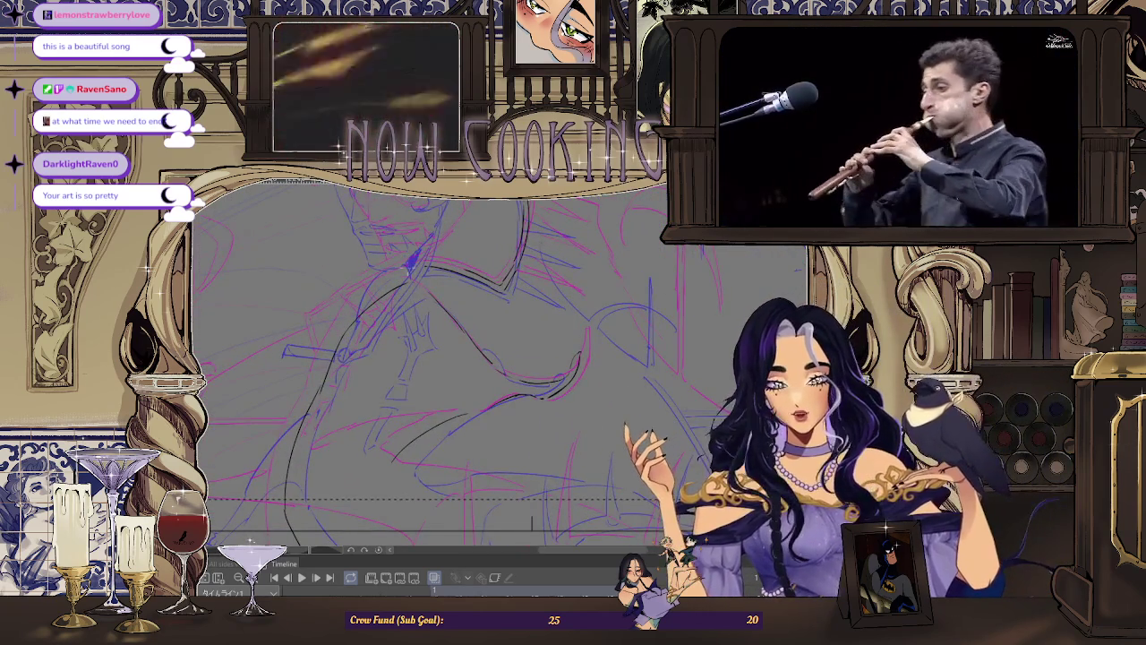
pyautogui.moveTo(515, 484); pyautogui.dragTo(465, 376)
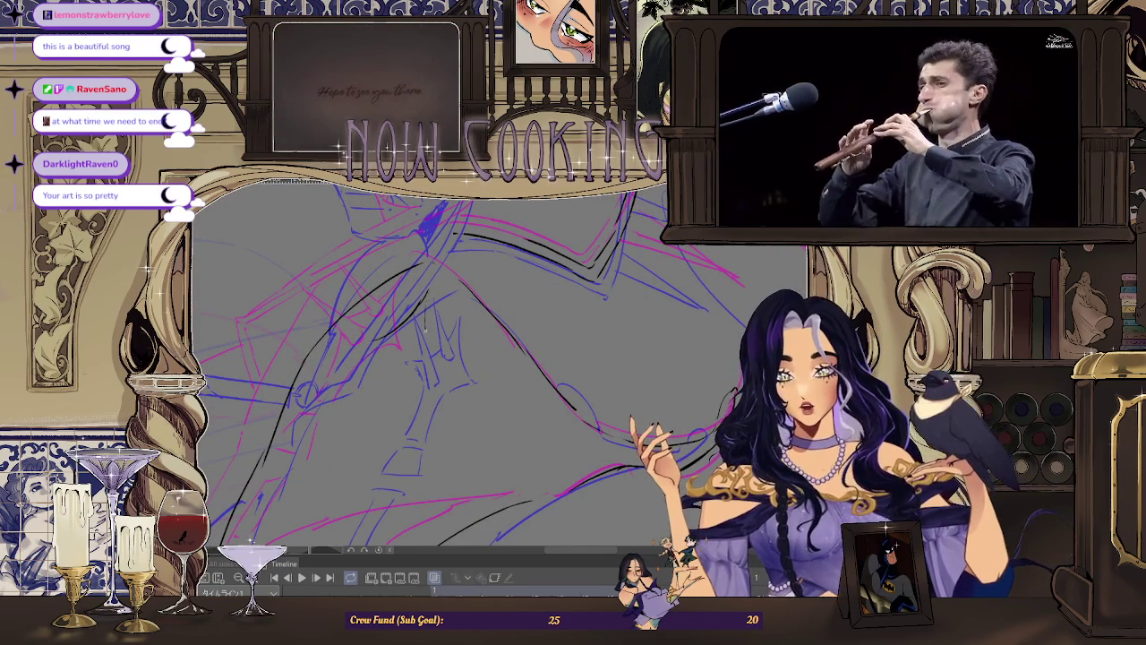
pyautogui.moveTo(428, 295)
pyautogui.mouseDown()
pyautogui.moveTo(441, 367)
pyautogui.moveTo(375, 414)
pyautogui.mouseUp()
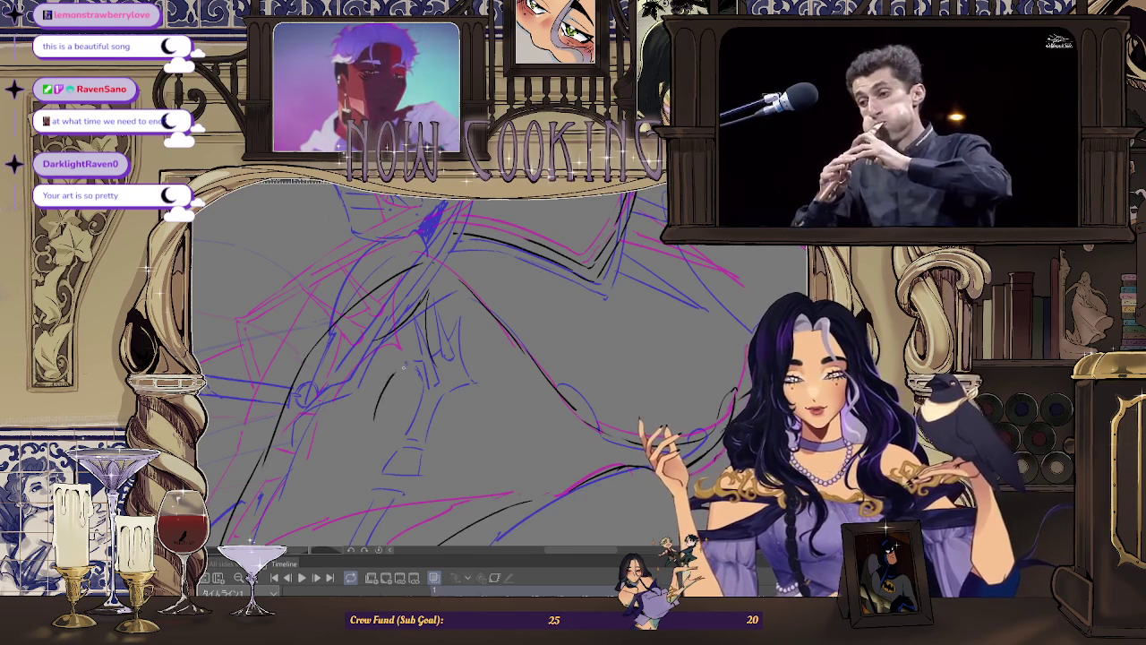
pyautogui.moveTo(395, 380); pyautogui.dragTo(413, 363)
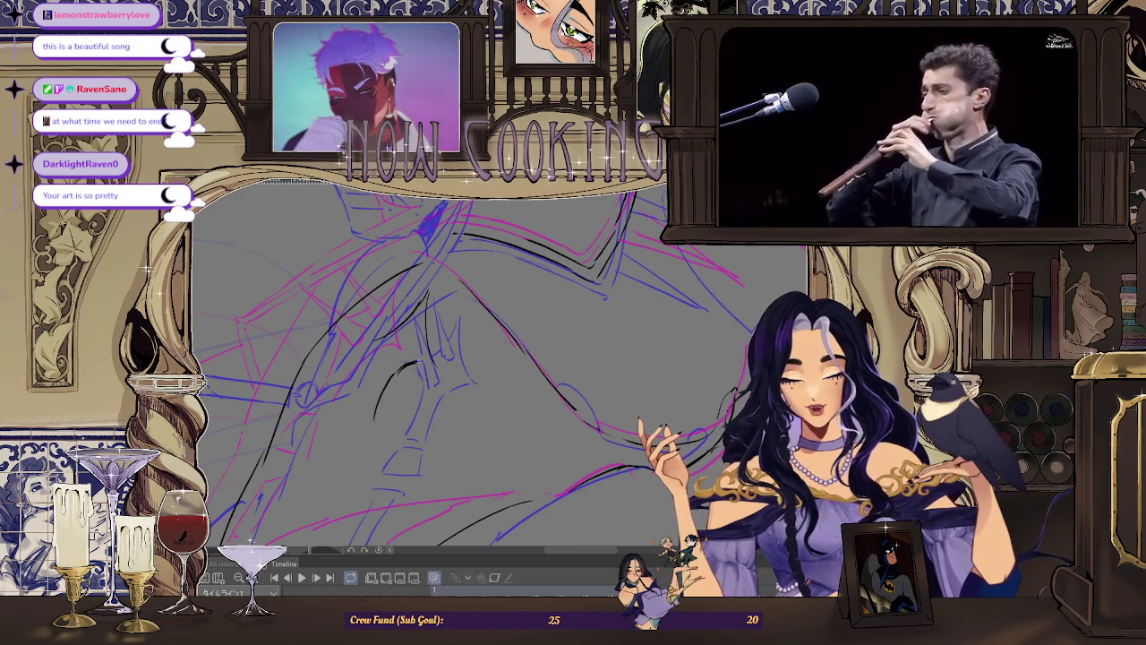
pyautogui.hotkey('ctrl', 'z')
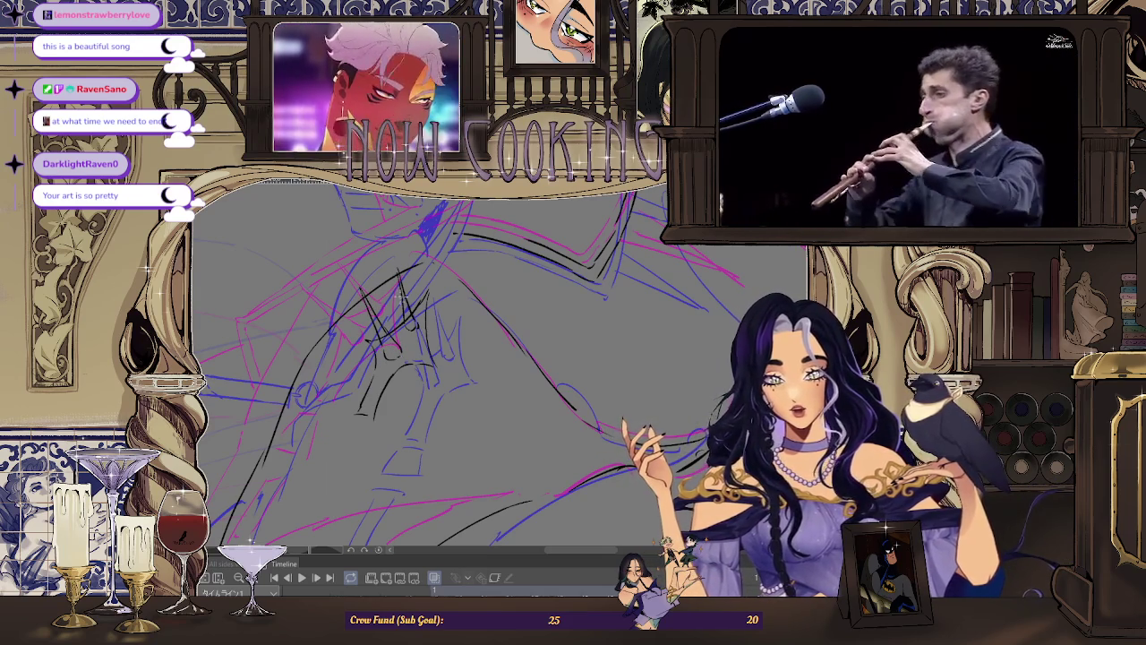
# Step: Zoom and pan the view over the hair strands and shoulder area to continue inking
pyautogui.scroll(2, 466, 358)
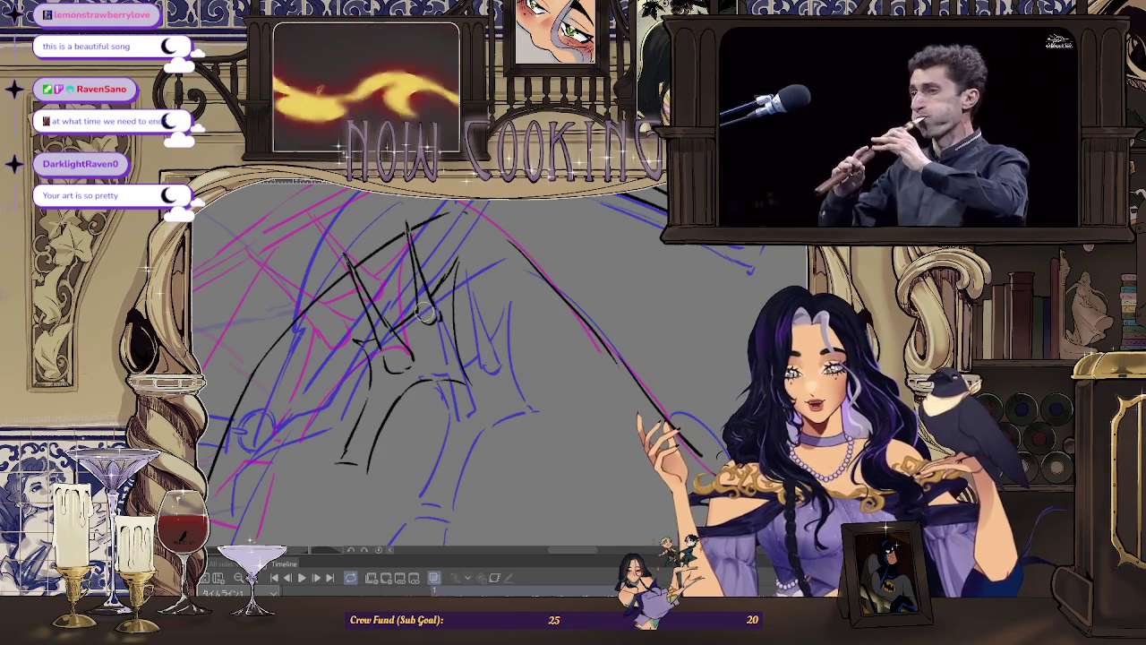
pyautogui.scroll(-2, 448, 264)
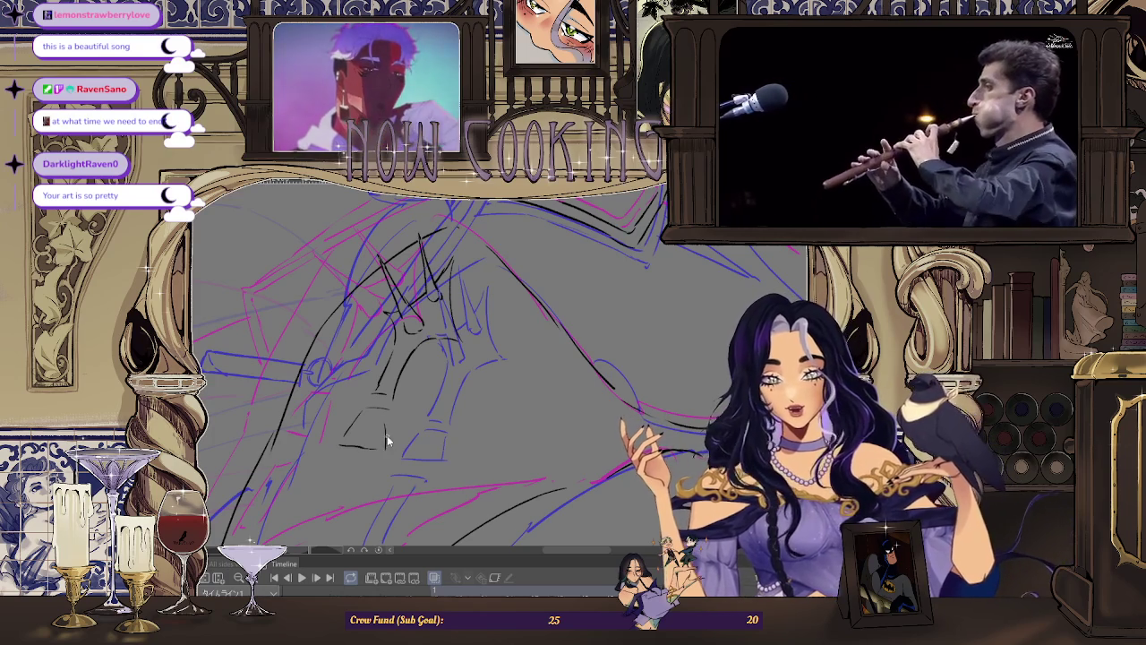
pyautogui.moveTo(385, 452); pyautogui.dragTo(376, 417)
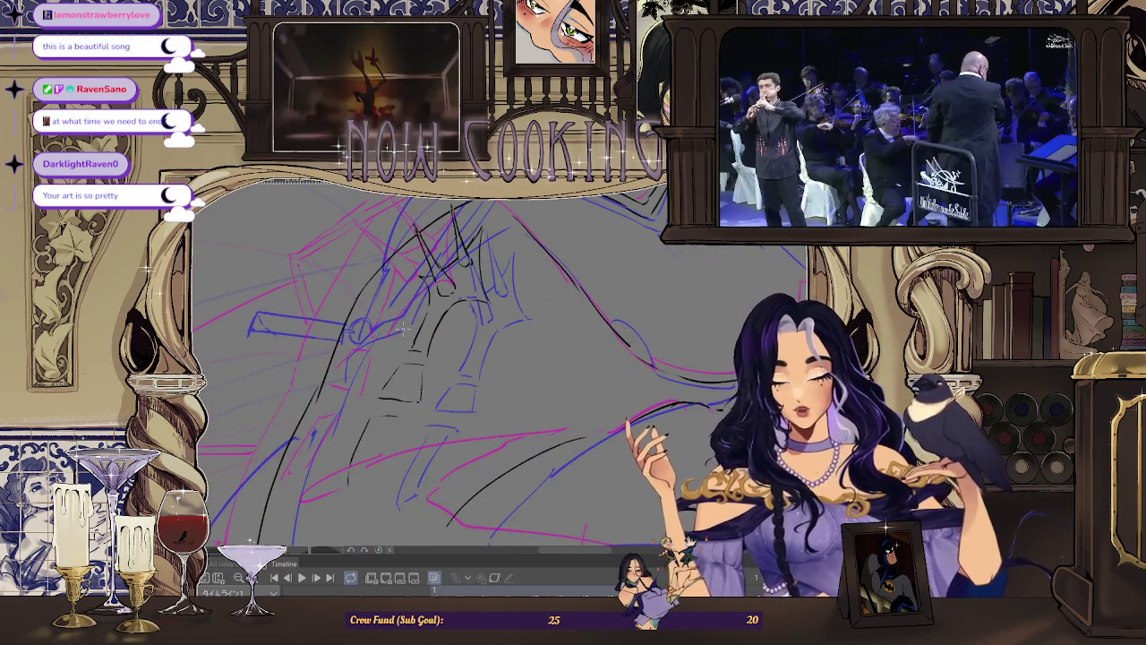
pyautogui.scroll(-2, 624, 312)
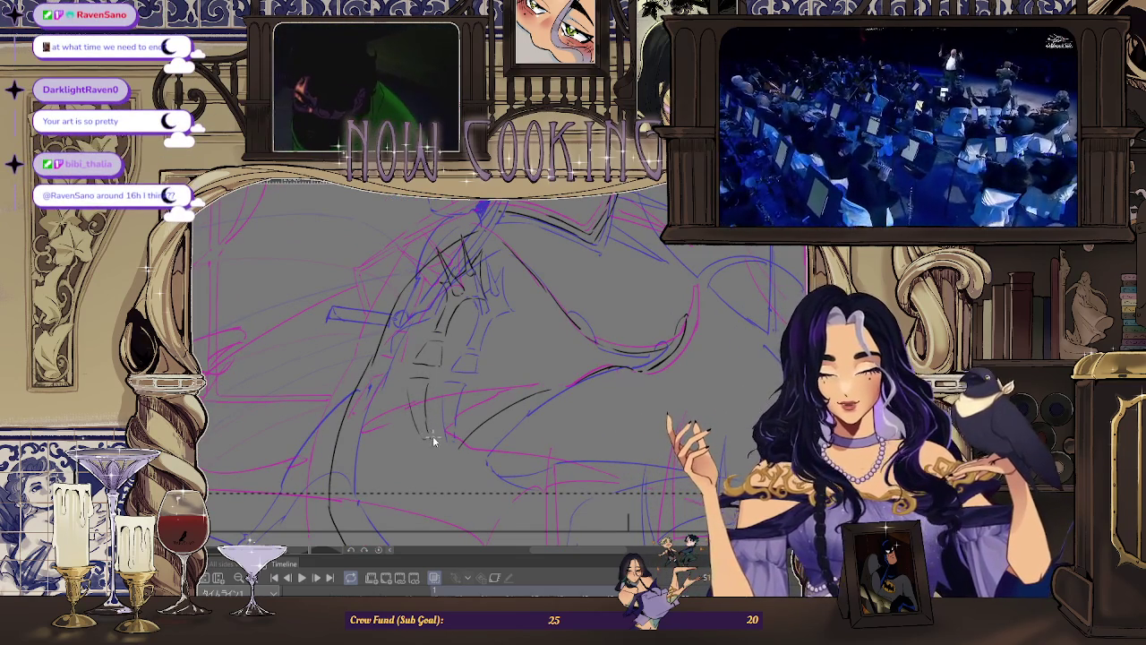
# Step: Step back a frame and play the animation to review the earlier rough drawings
pyautogui.scroll(-2, 461, 382)
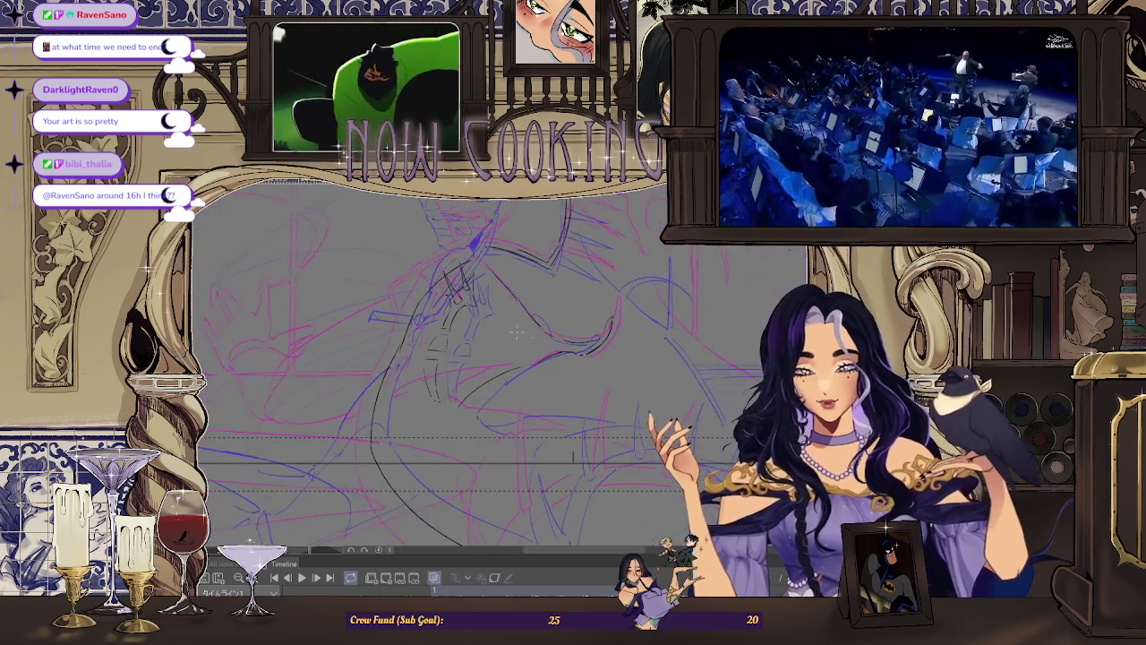
pyautogui.press('Left')
pyautogui.press('Left')
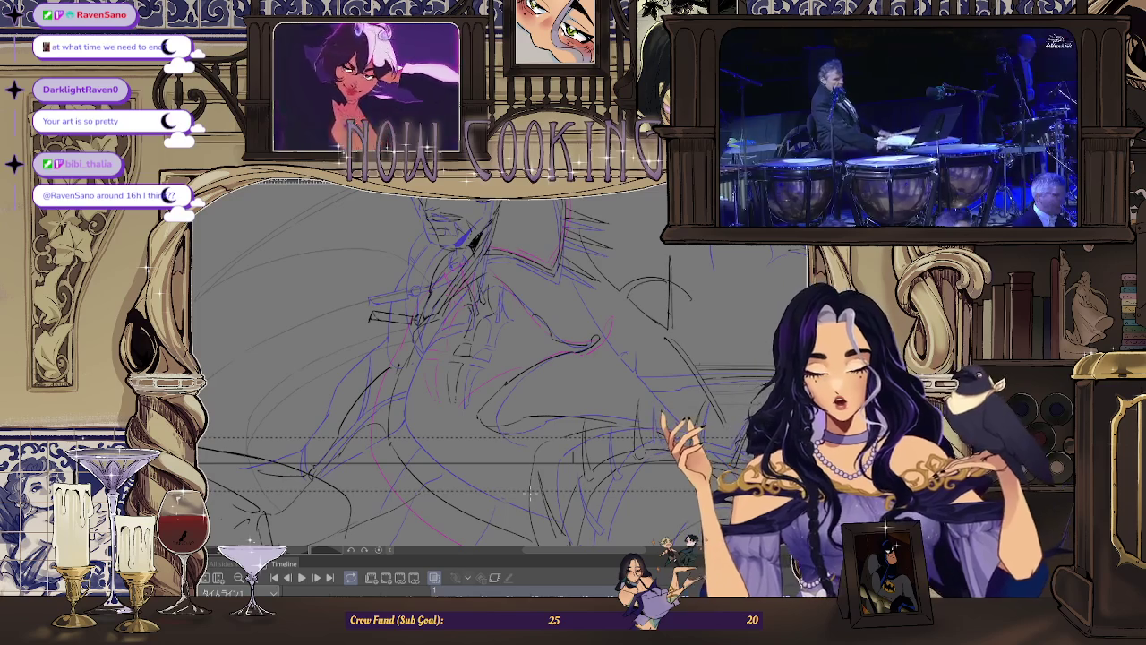
pyautogui.press('space')
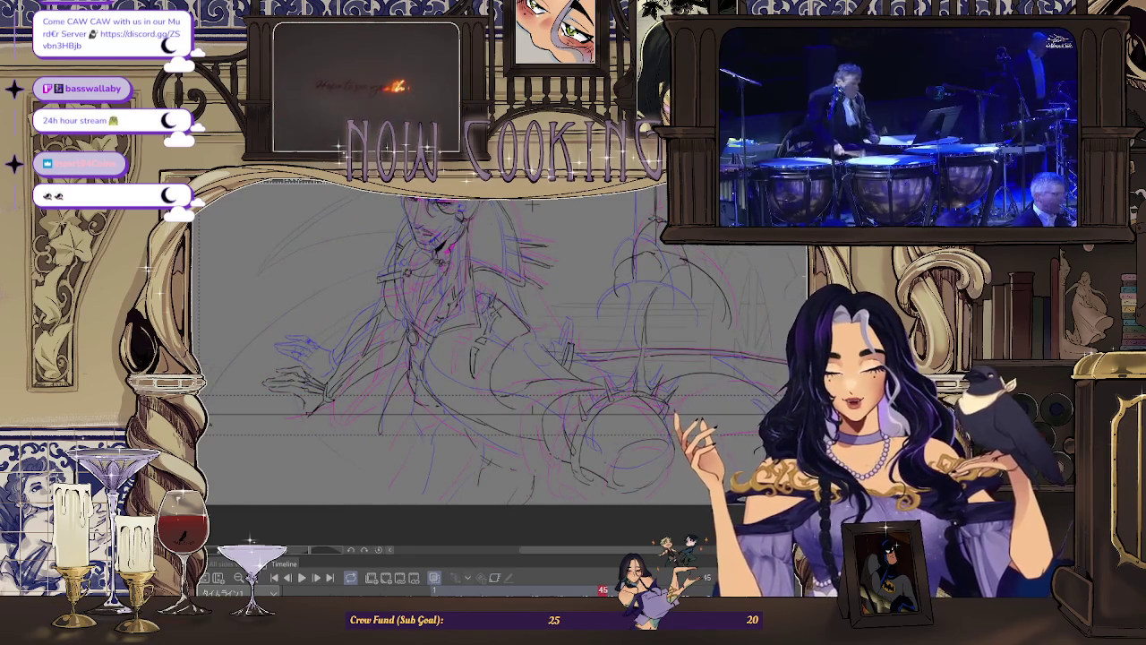
# Step: Mirror the canvas, turn off Onion Skin, and step back and forward through the frames
pyautogui.press('h')
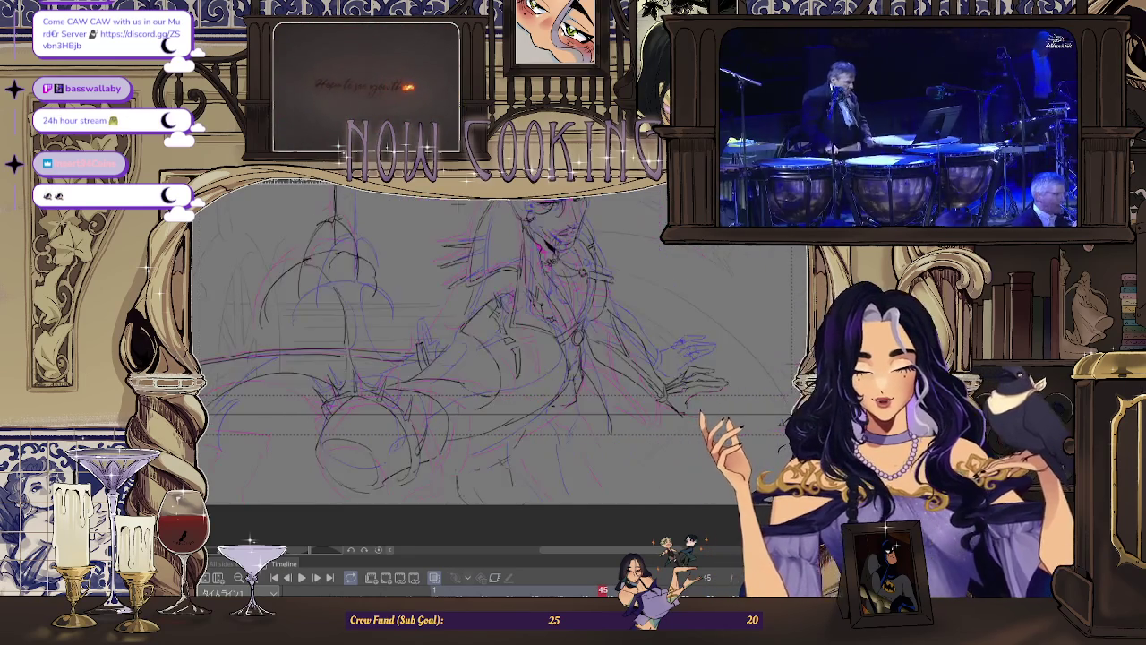
pyautogui.click(435, 578)
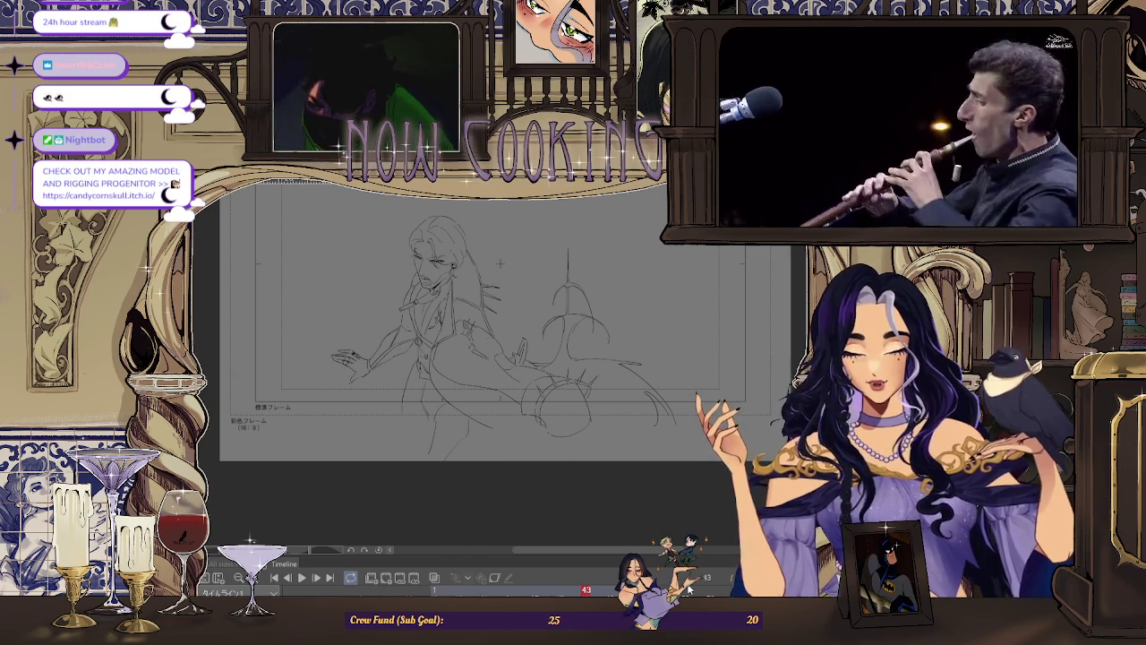
pyautogui.press('Left')
pyautogui.press('Left')
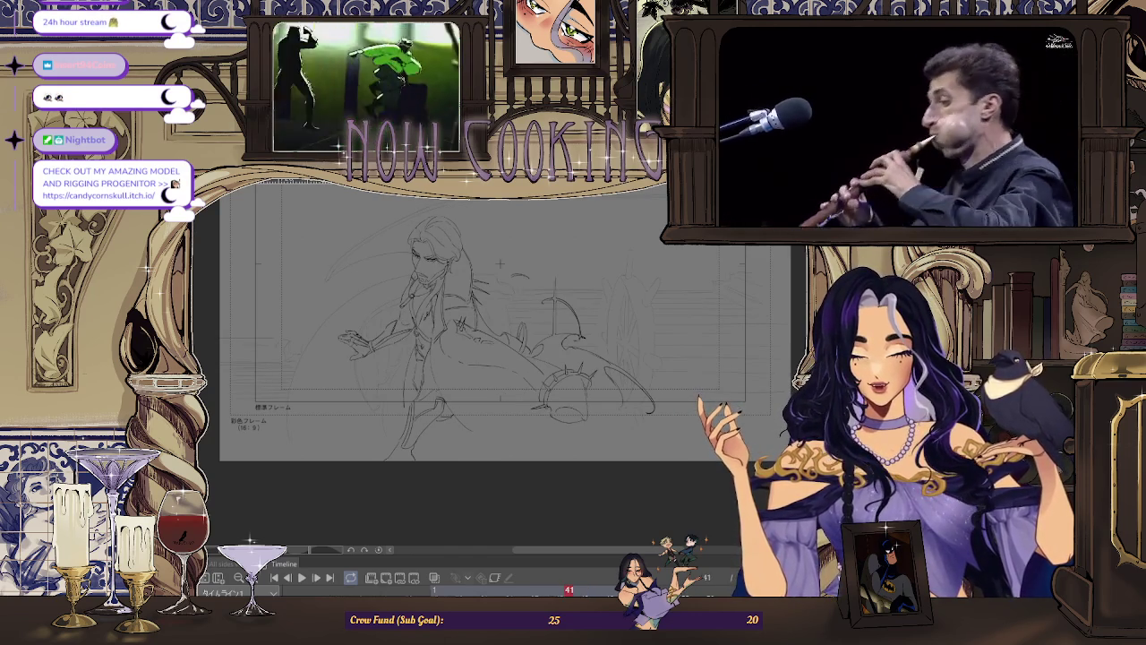
pyautogui.press('Left')
pyautogui.press('Left')
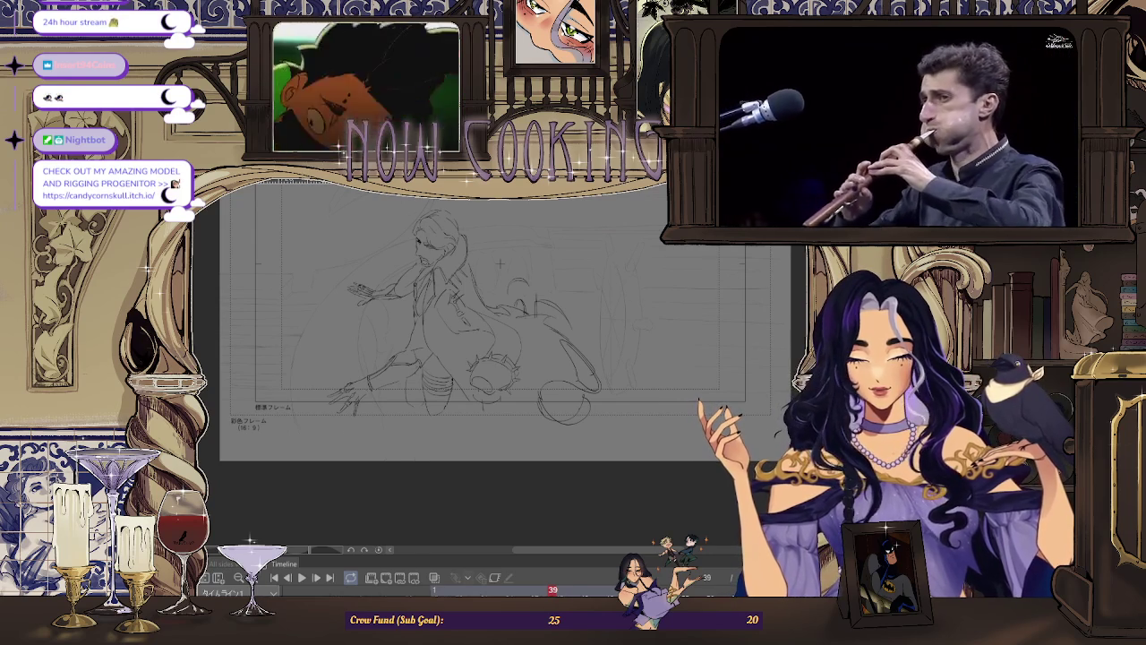
pyautogui.press('Right')
pyautogui.press('Right')
pyautogui.press('Right')
pyautogui.press('Right')
pyautogui.press('Right')
pyautogui.press('Right')
pyautogui.press('Right')
pyautogui.press('Right')
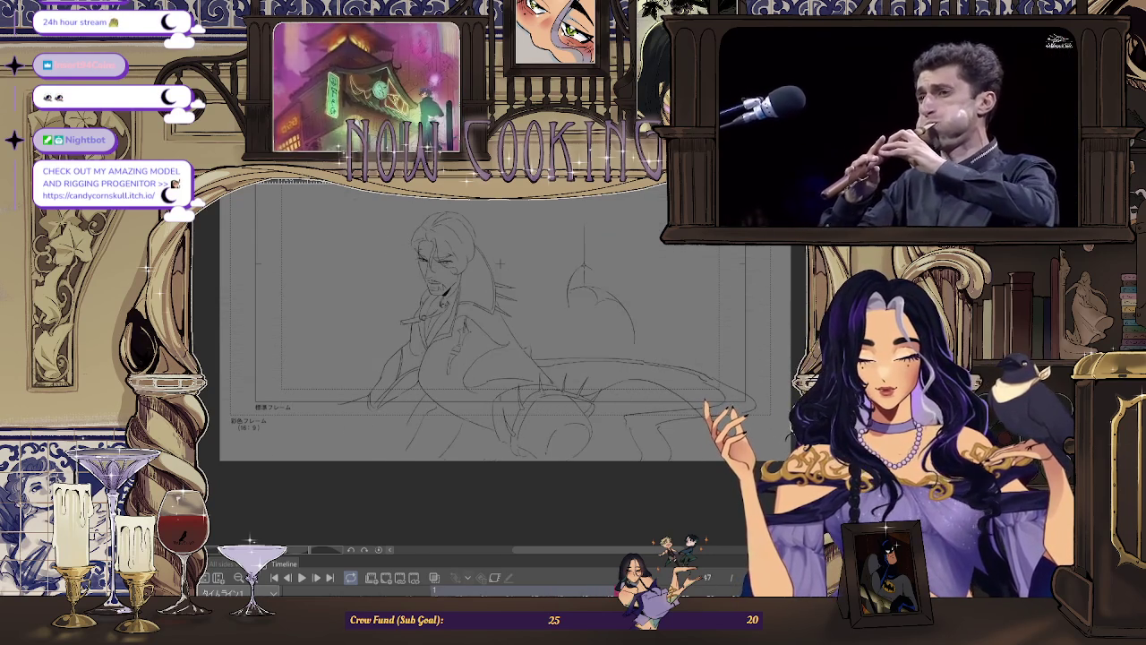
# Step: Switch to the next drawing, select part of the hair lines and apply a transform
pyautogui.scroll(2, 502, 359)
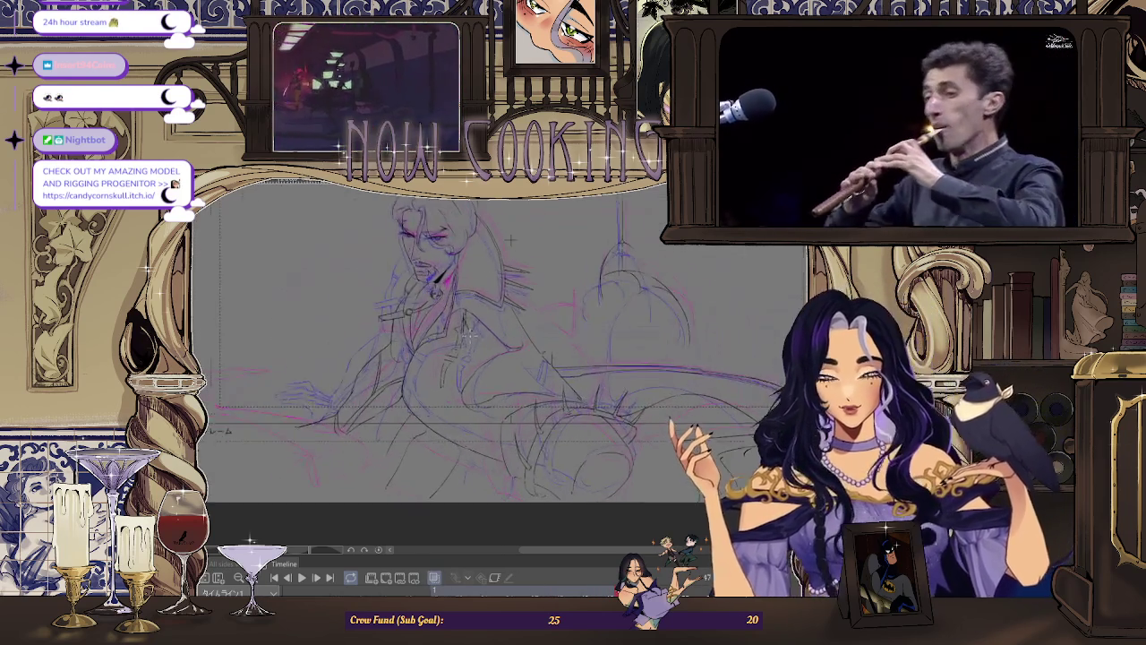
pyautogui.scroll(2, 501, 359)
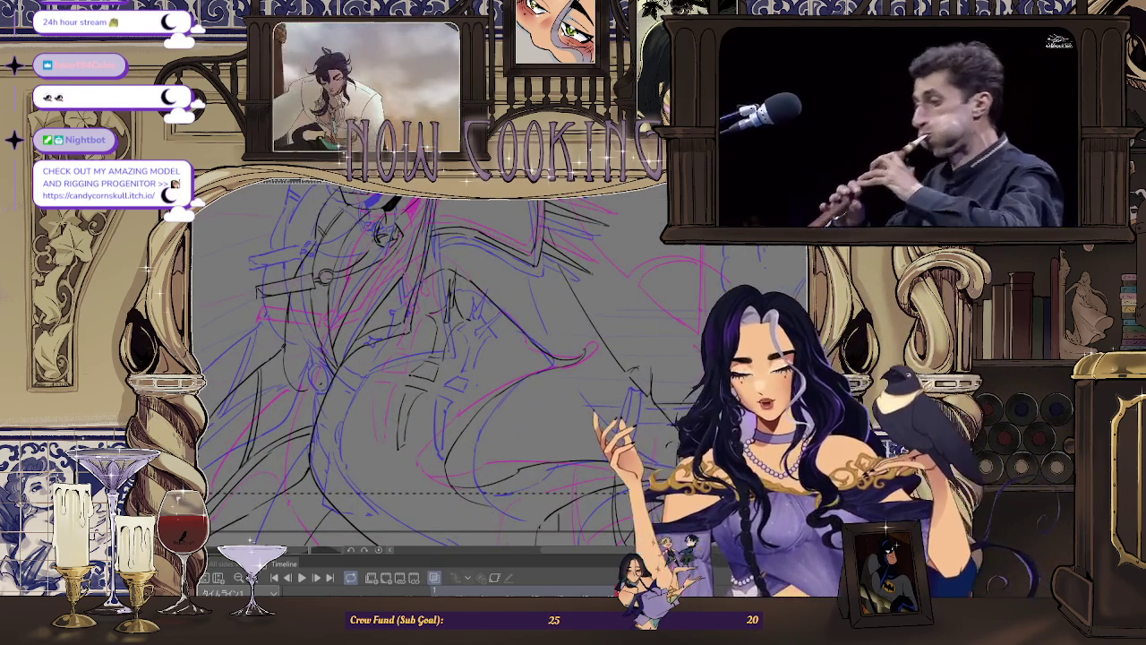
pyautogui.press('Right')
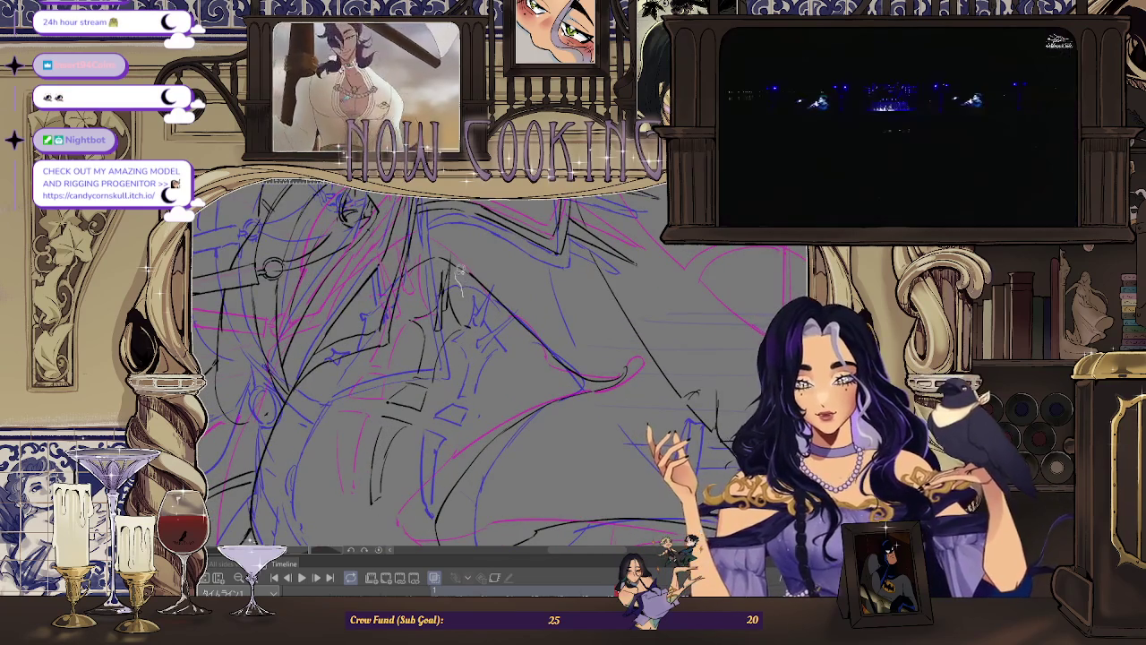
pyautogui.moveTo(452, 255)
pyautogui.mouseDown()
pyautogui.moveTo(494, 339)
pyautogui.moveTo(491, 296)
pyautogui.mouseUp()
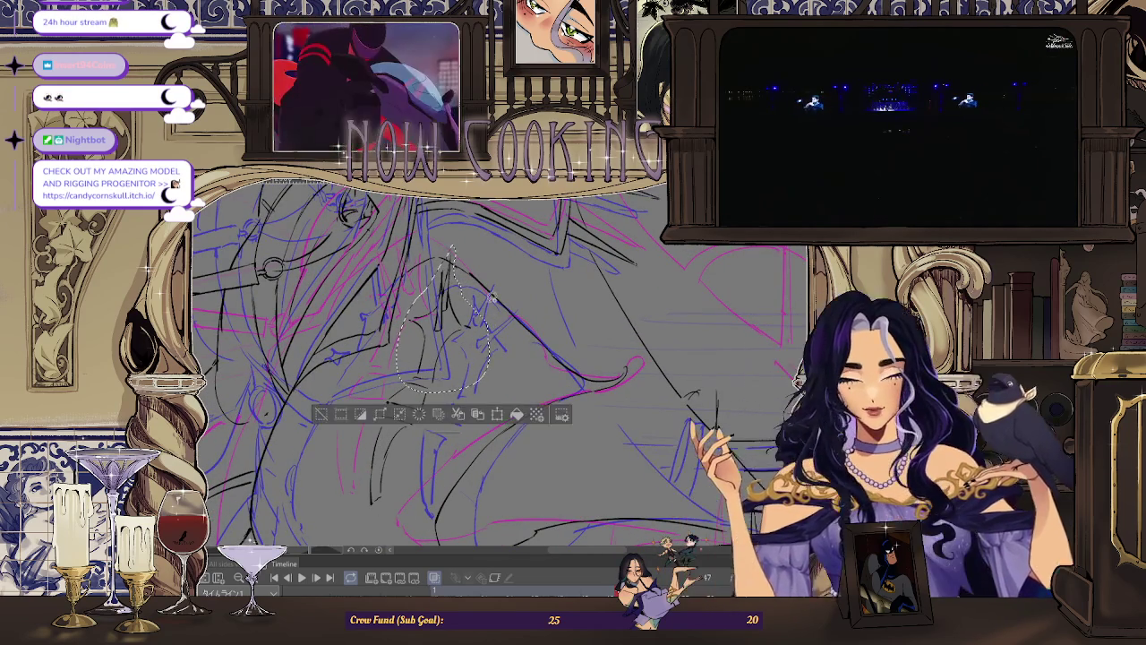
pyautogui.moveTo(452, 253); pyautogui.dragTo(477, 258)
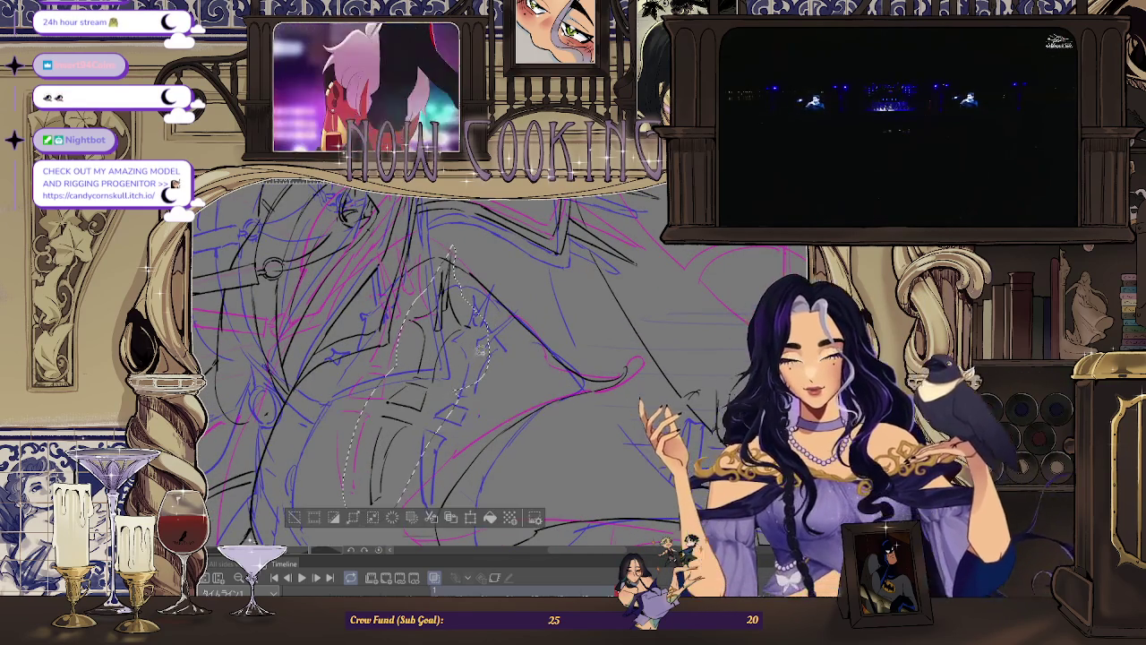
pyautogui.hotkey('ctrl', 't')
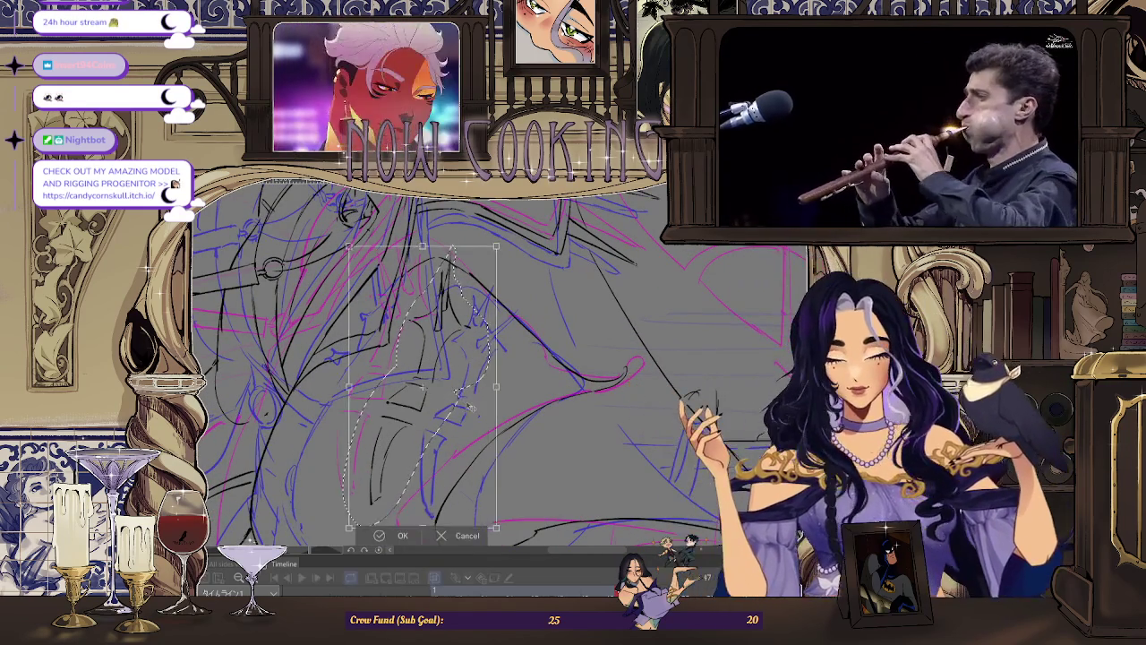
pyautogui.press('Return')
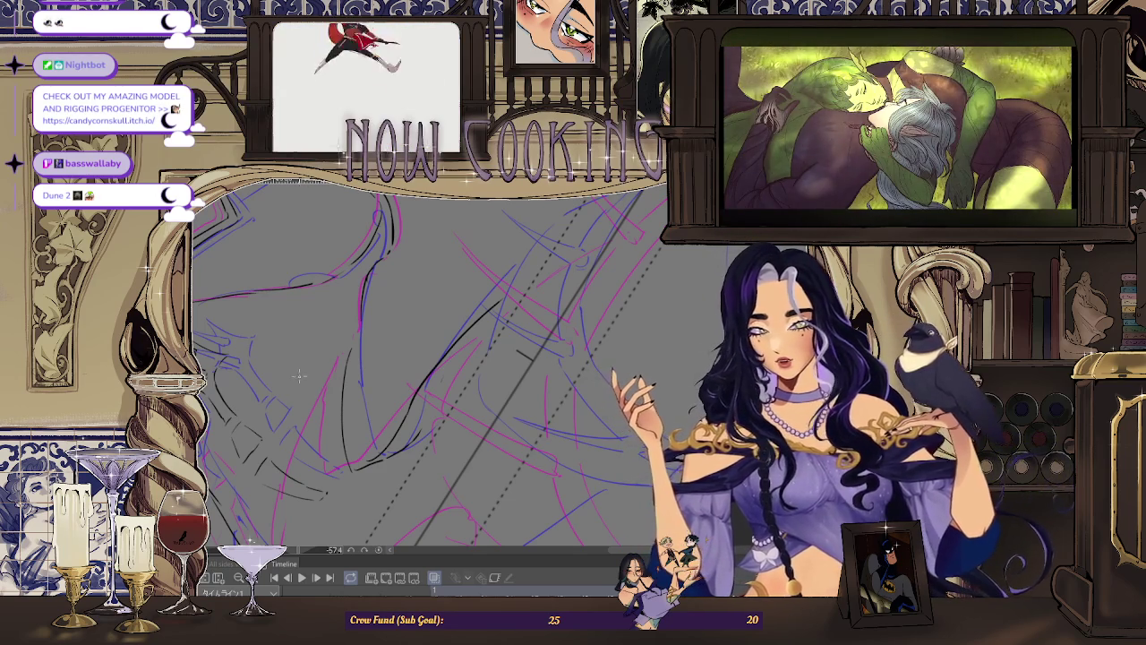
# Step: Reset the view upright and ink a long vertical hair strand down the canvas
pyautogui.press('-')
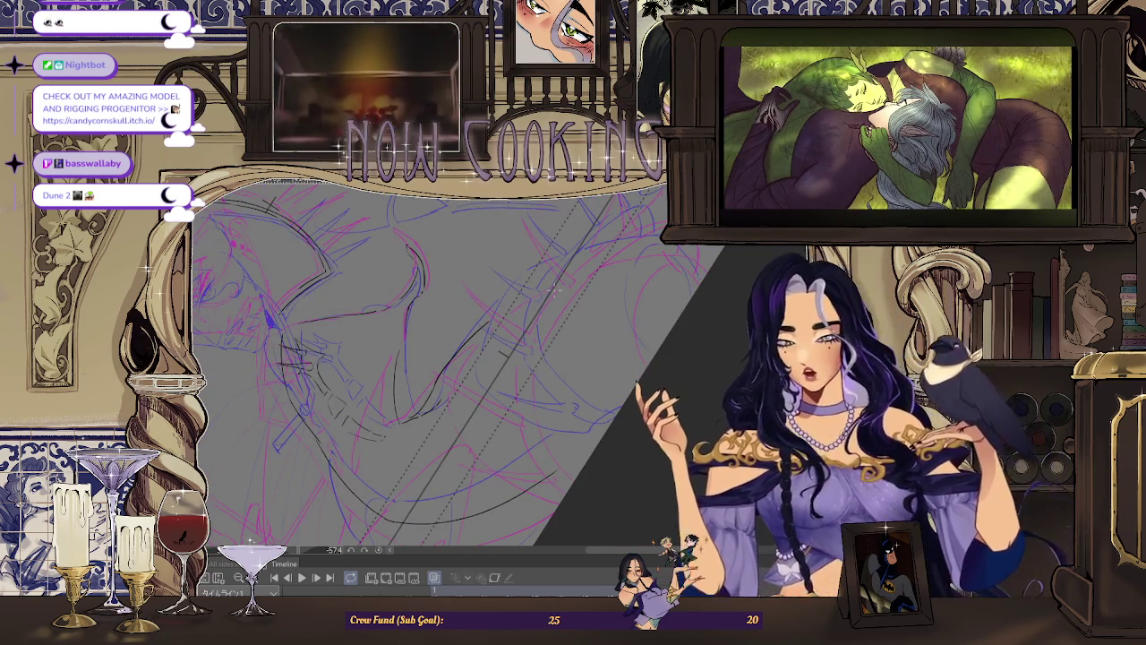
pyautogui.hotkey('ctrl', '0')
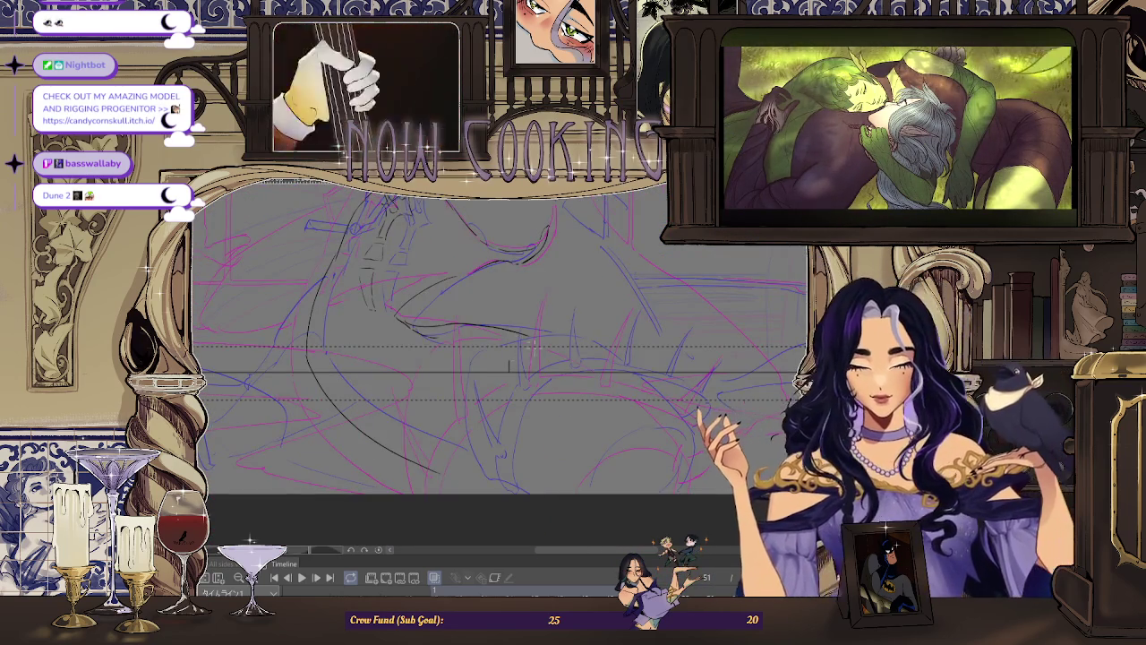
pyautogui.moveTo(477, 325); pyautogui.dragTo(476, 312)
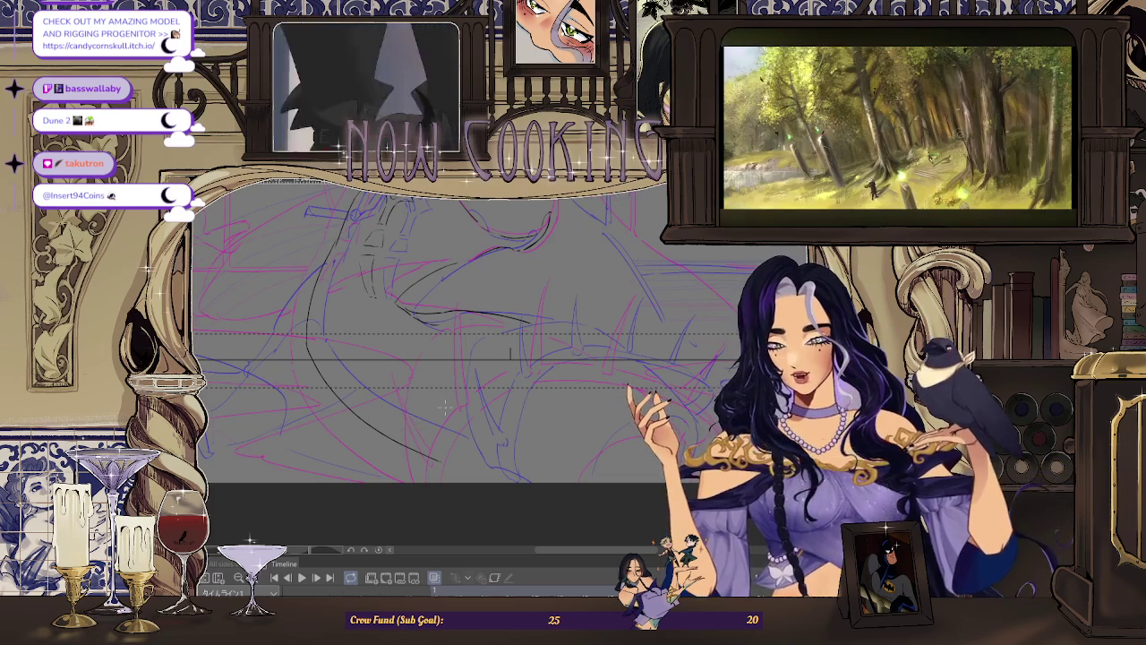
pyautogui.scroll(2, 439, 427)
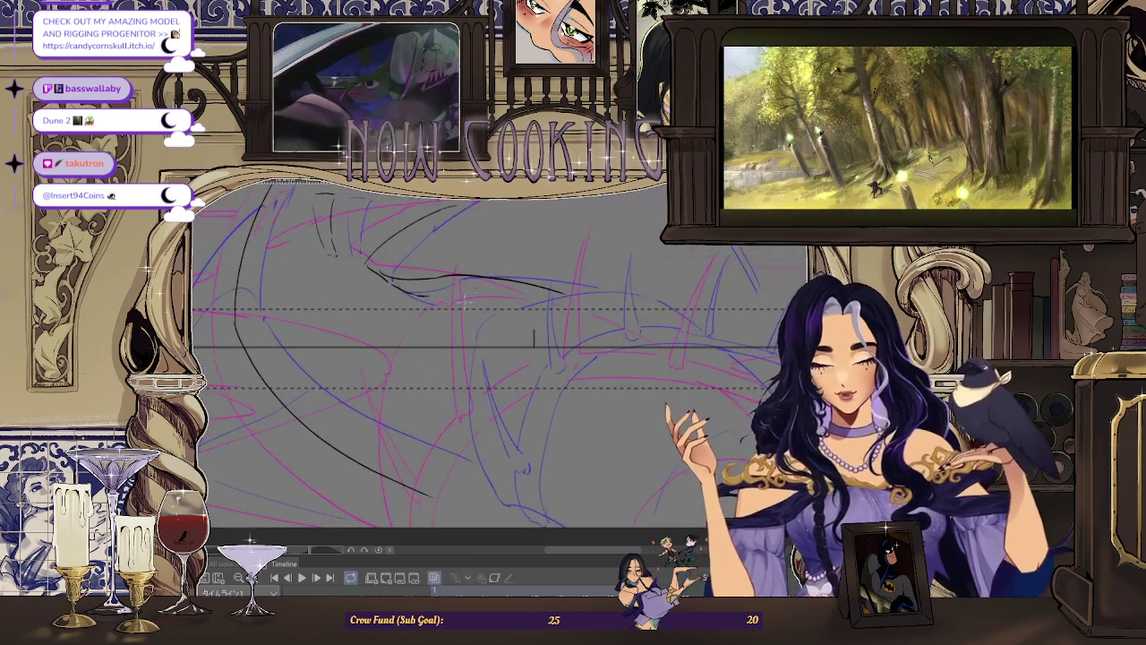
pyautogui.moveTo(433, 346); pyautogui.dragTo(437, 498)
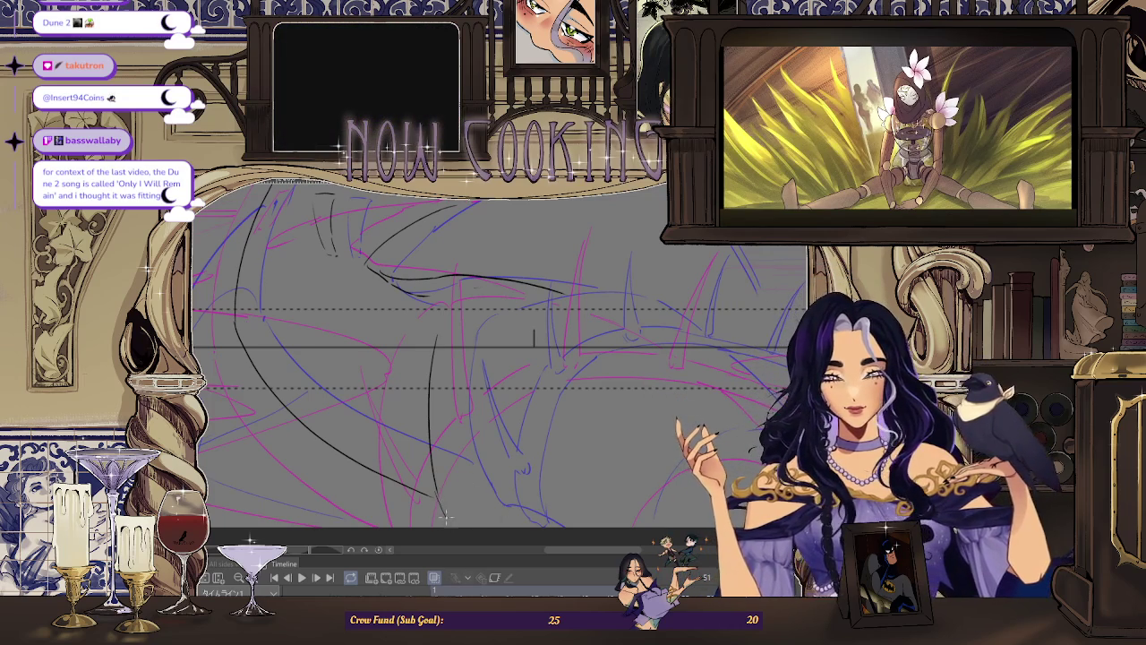
pyautogui.scroll(2, 446, 441)
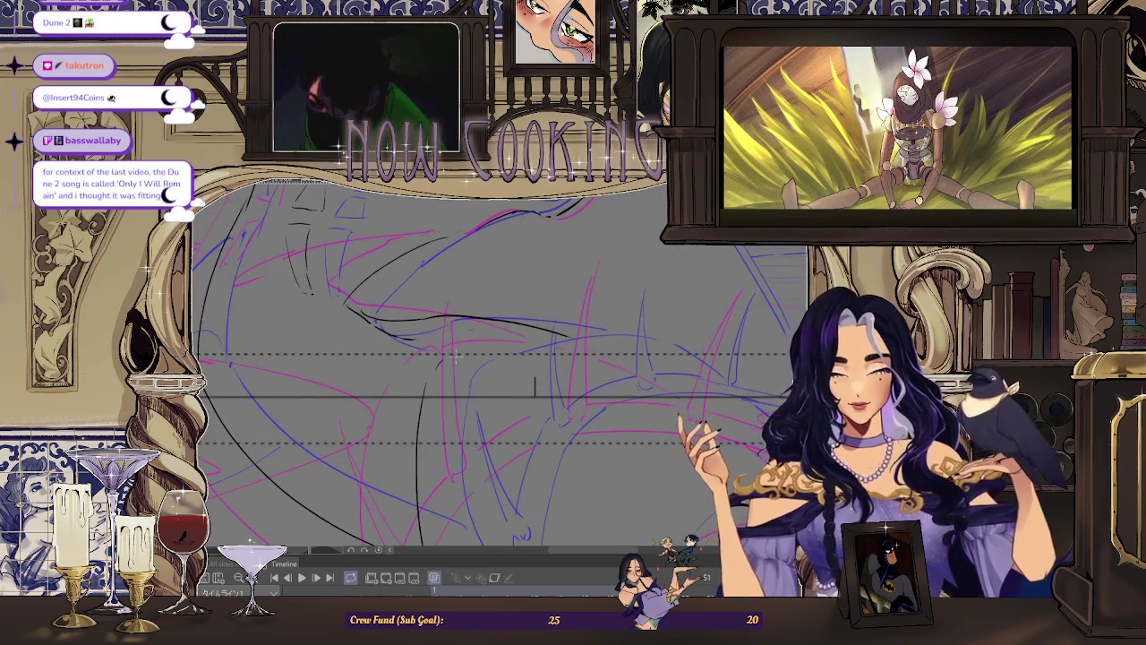
pyautogui.scroll(2, 484, 380)
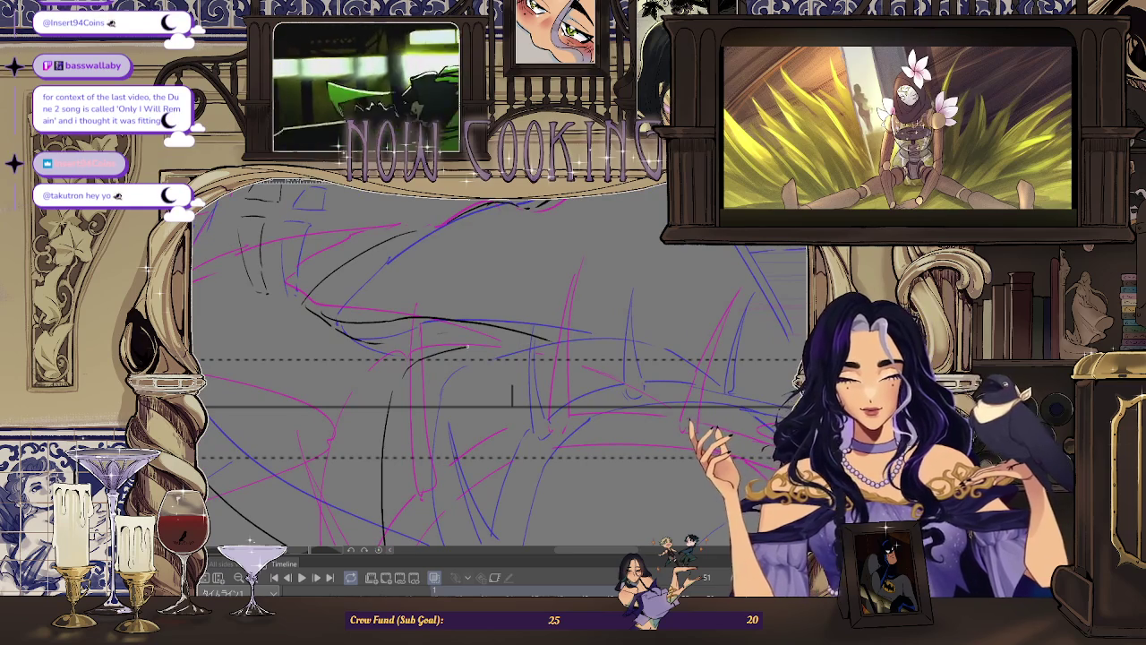
pyautogui.scroll(-2, 512, 394)
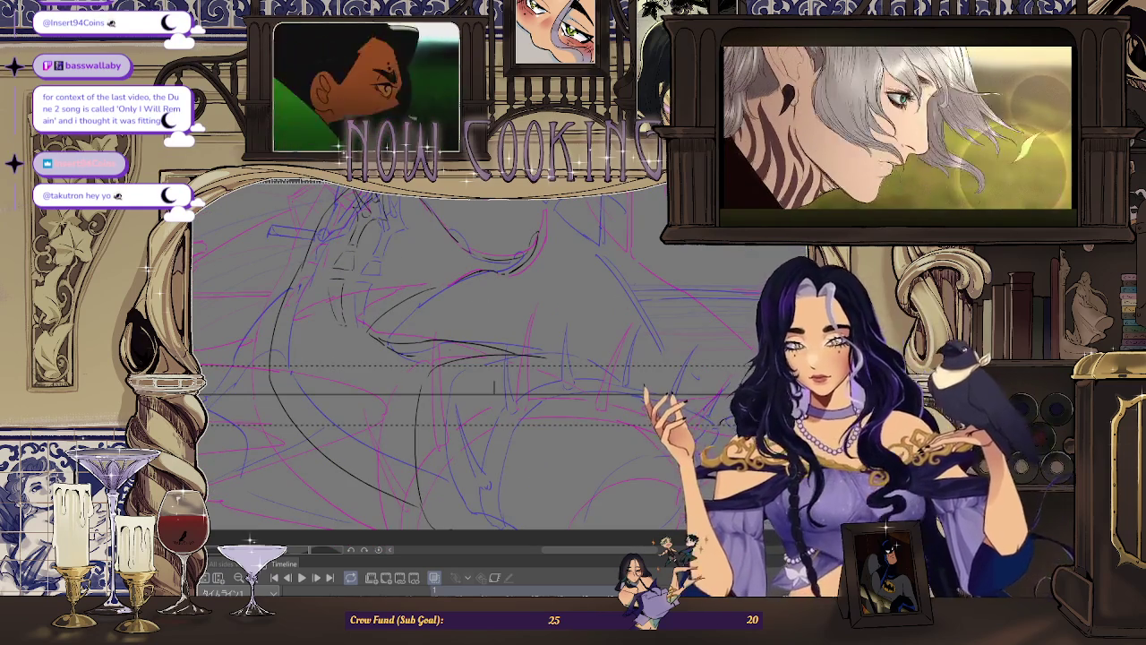
pyautogui.scroll(-1, 537, 367)
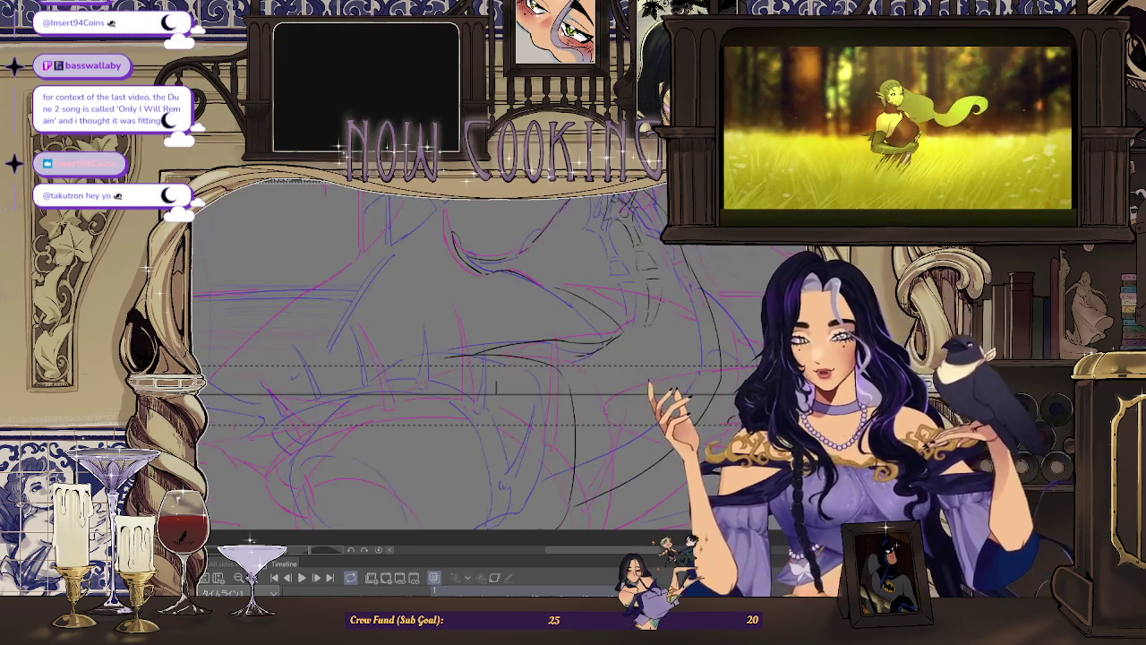
pyautogui.scroll(-1, 622, 333)
# Step: Ink a long black arc along the top hair strand and a tall curved stroke on the right
pyautogui.scroll(2, 621, 333)
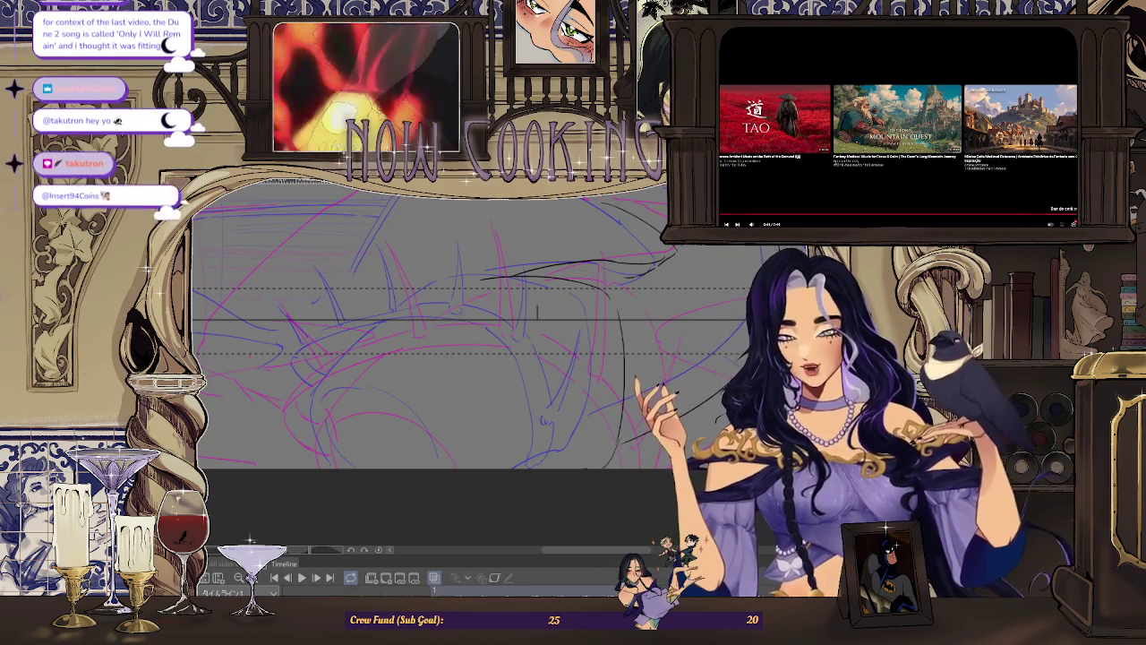
pyautogui.press('Escape')
pyautogui.hotkey('ctrl', 't')
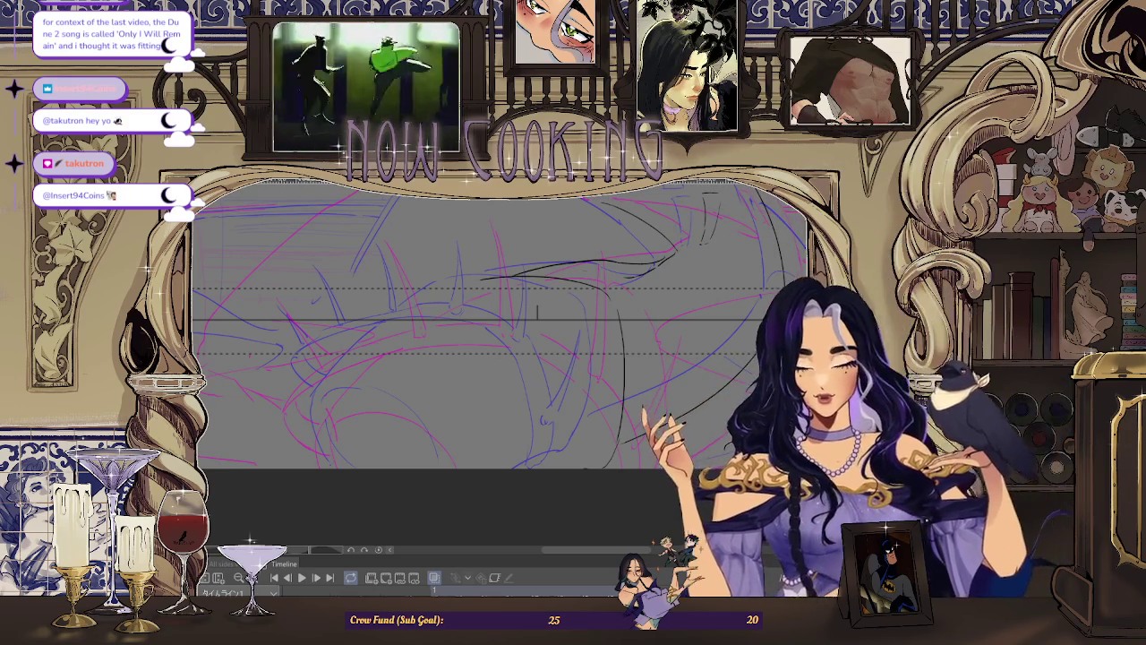
pyautogui.scroll(2, 353, 391)
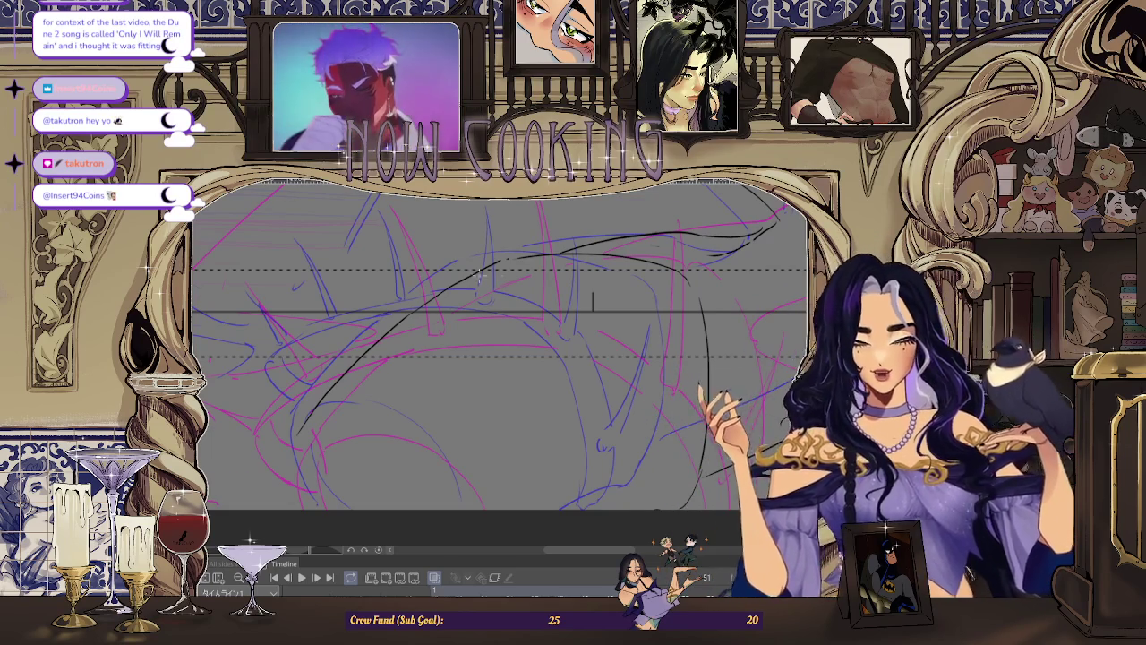
# Step: Undo the overlong hair stroke and redraw it as a shorter curved black line
pyautogui.scroll(3, 498, 345)
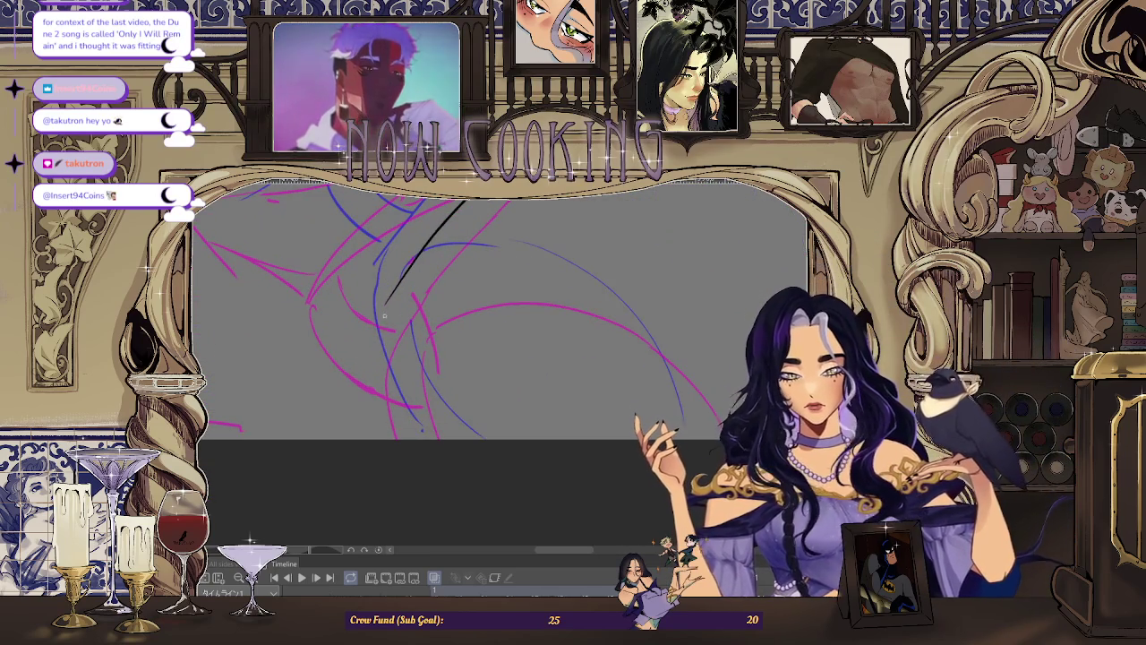
pyautogui.hotkey('ctrl', 'z')
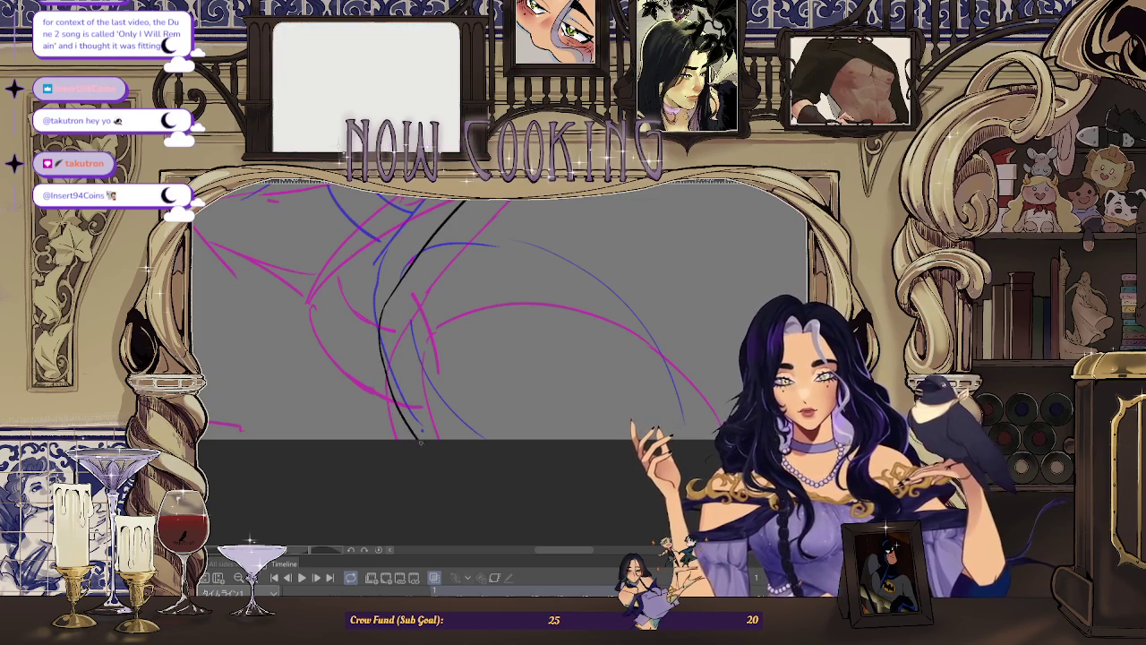
pyautogui.scroll(-2, 418, 381)
pyautogui.scroll(2, 410, 374)
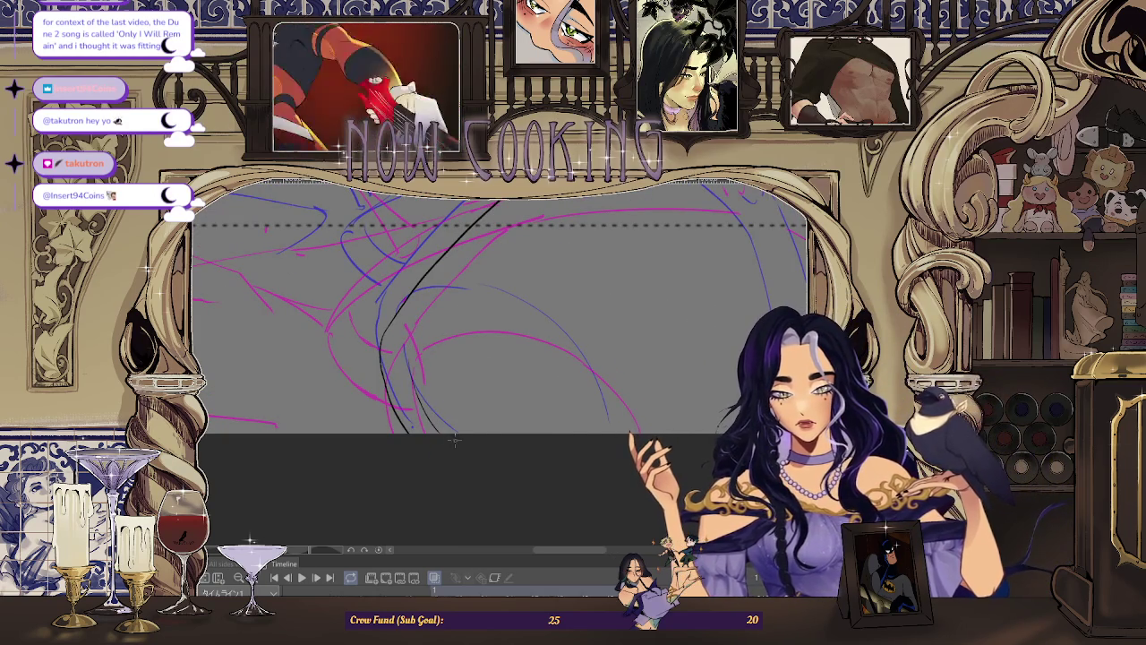
pyautogui.scroll(1, 416, 330)
pyautogui.moveTo(412, 328)
pyautogui.mouseDown()
pyautogui.moveTo(463, 318)
pyautogui.moveTo(494, 212)
pyautogui.mouseUp()
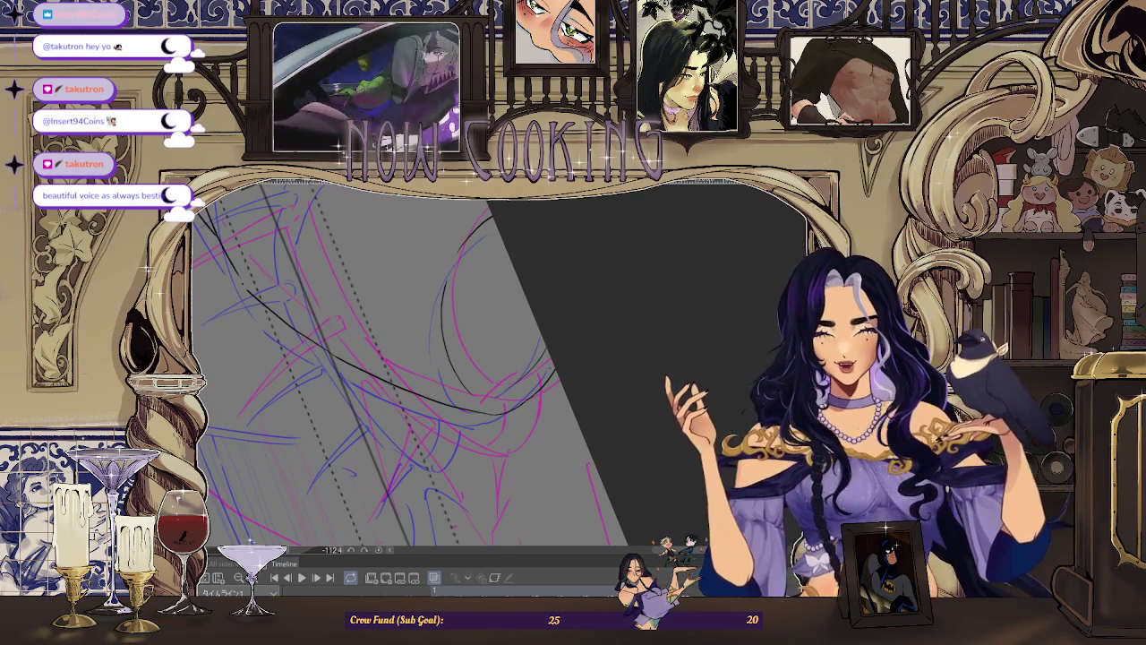
# Step: Level the canvas view and add short curved black strokes to the hanging hair strands
pyautogui.hotkey('ctrl', '0')
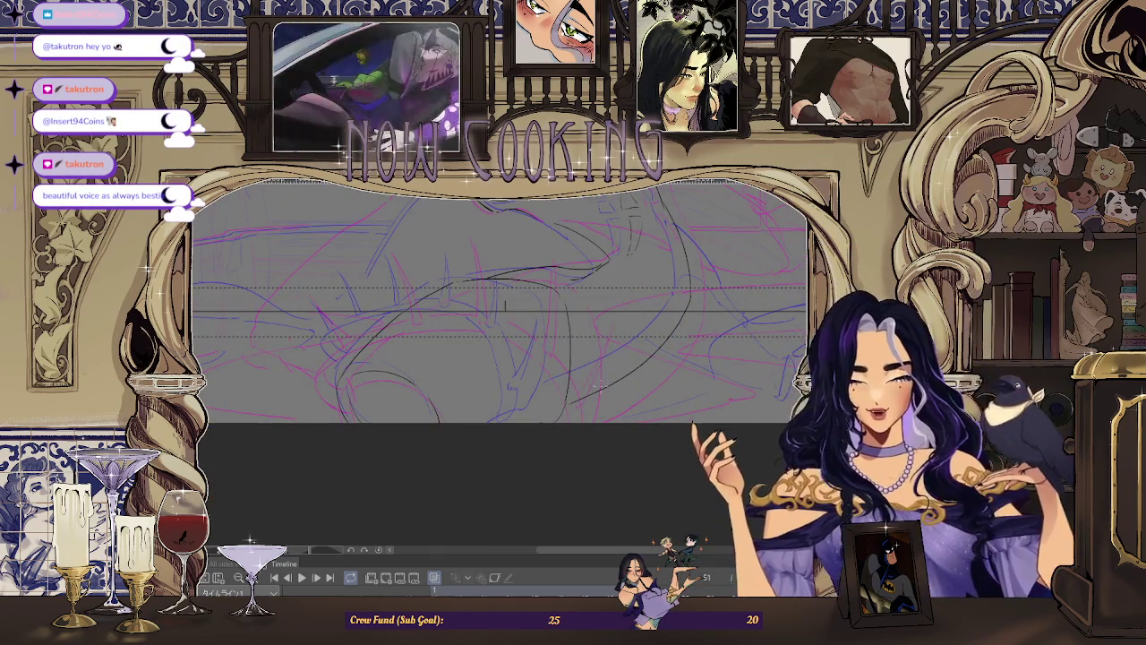
pyautogui.scroll(3, 585, 385)
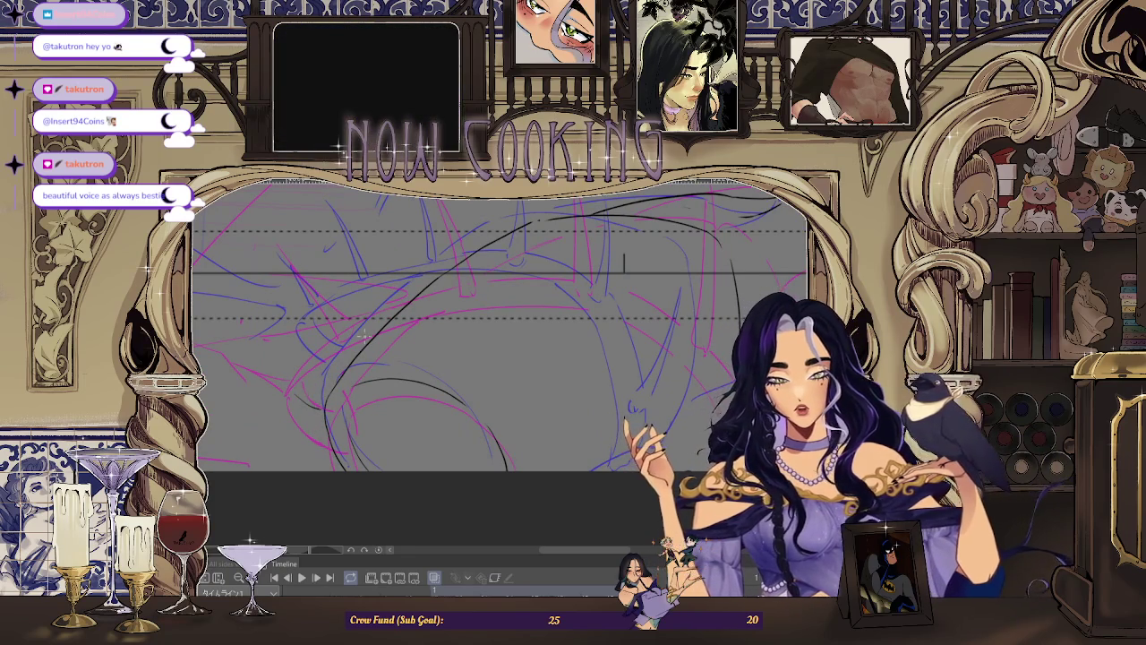
pyautogui.moveTo(285, 349); pyautogui.dragTo(291, 391)
pyautogui.scroll(-2, 308, 409)
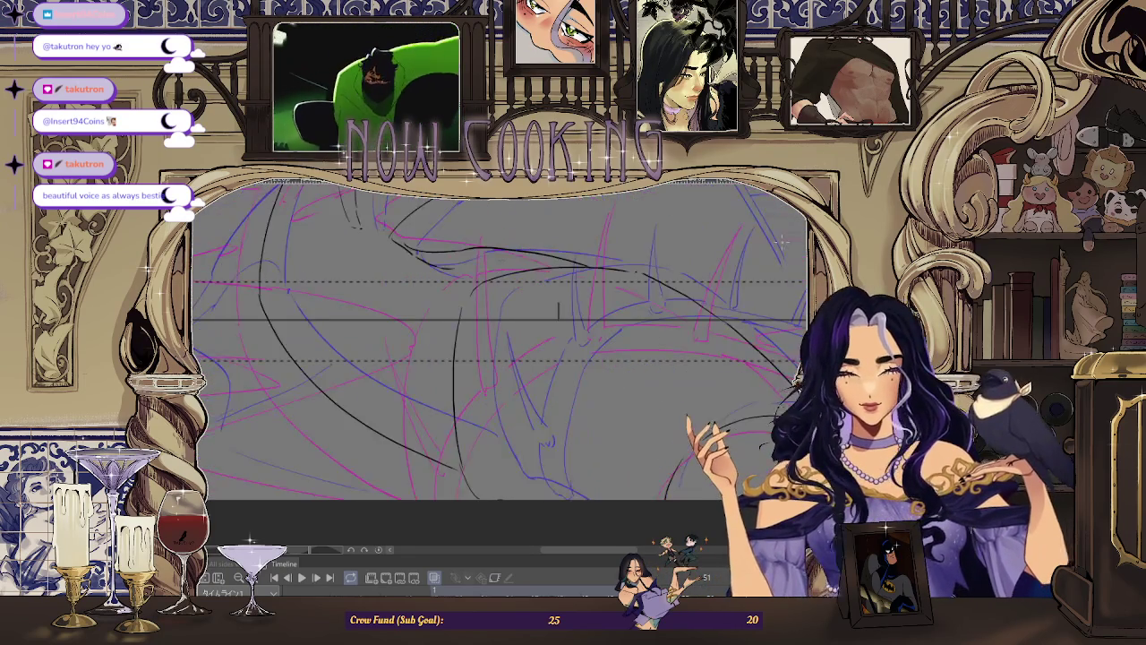
pyautogui.scroll(-3, 519, 367)
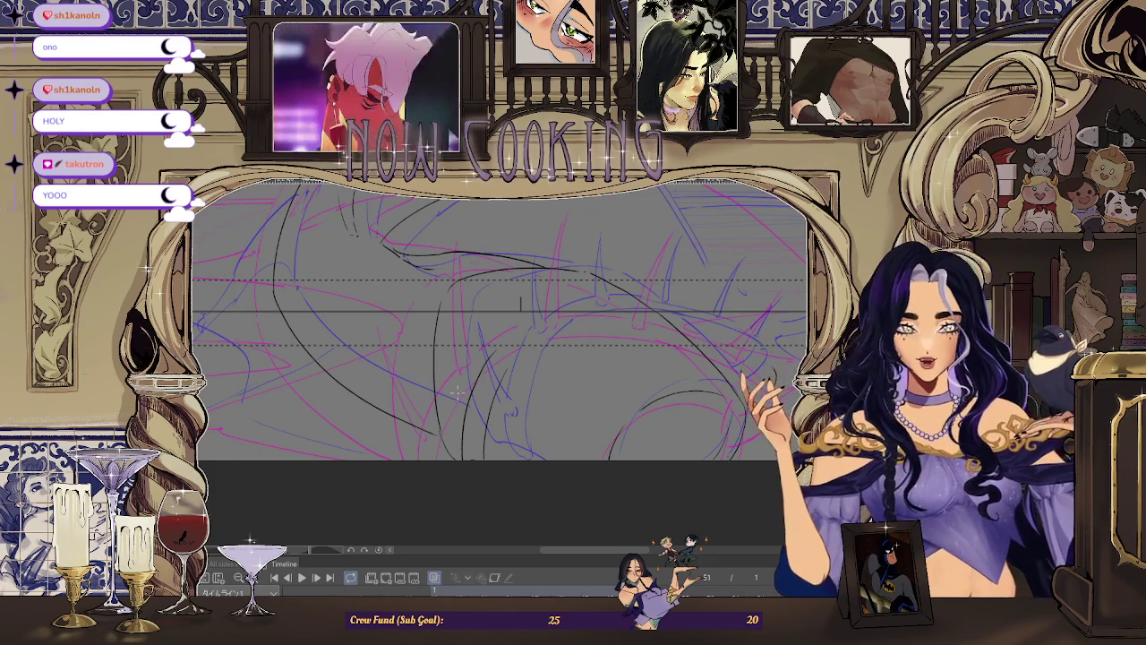
# Step: Rotate the canvas view to about -71.5° so the shoulder strands are easy to draw
pyautogui.hotkey('ctrl', '+')
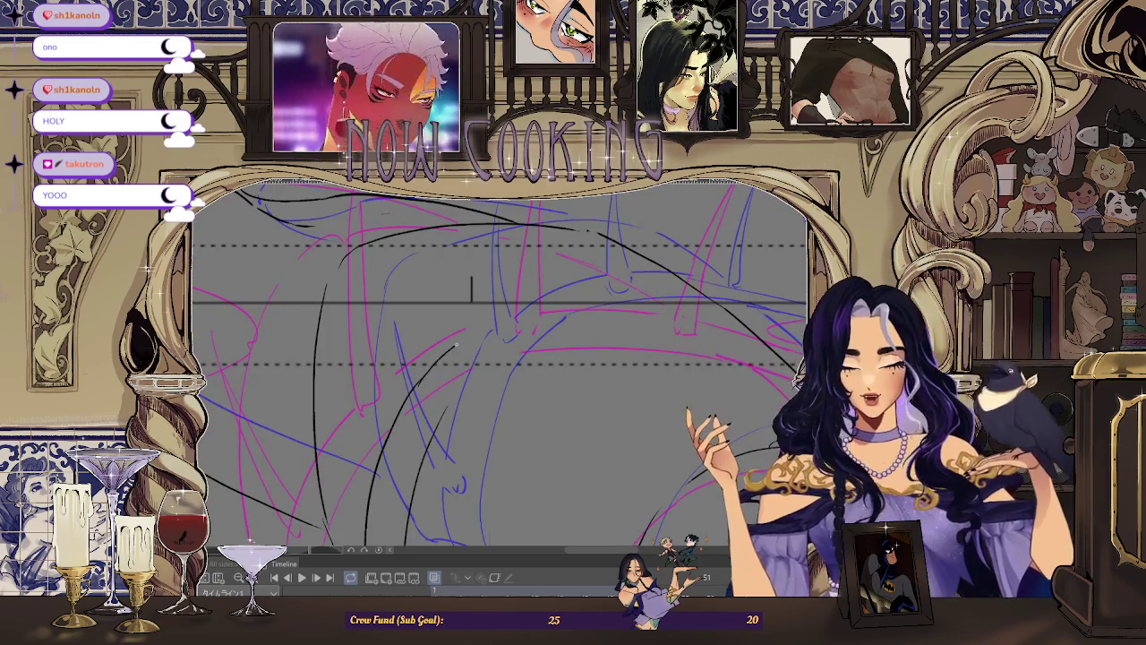
pyautogui.hotkey('ctrl', '-')
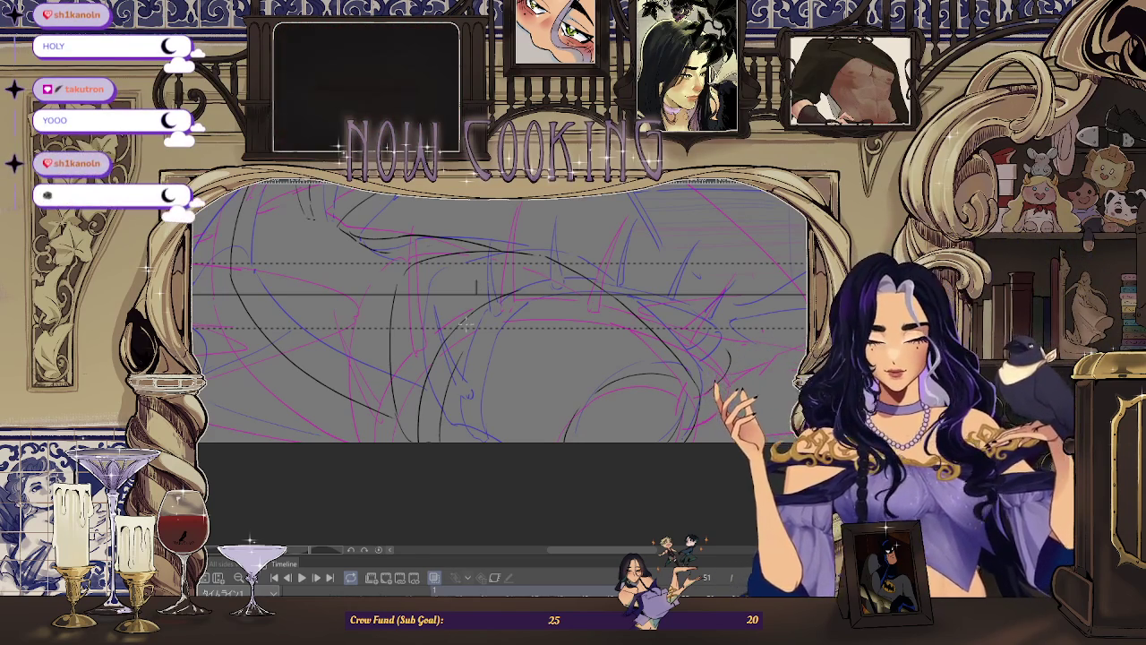
pyautogui.moveTo(480, 284); pyautogui.dragTo(546, 462)
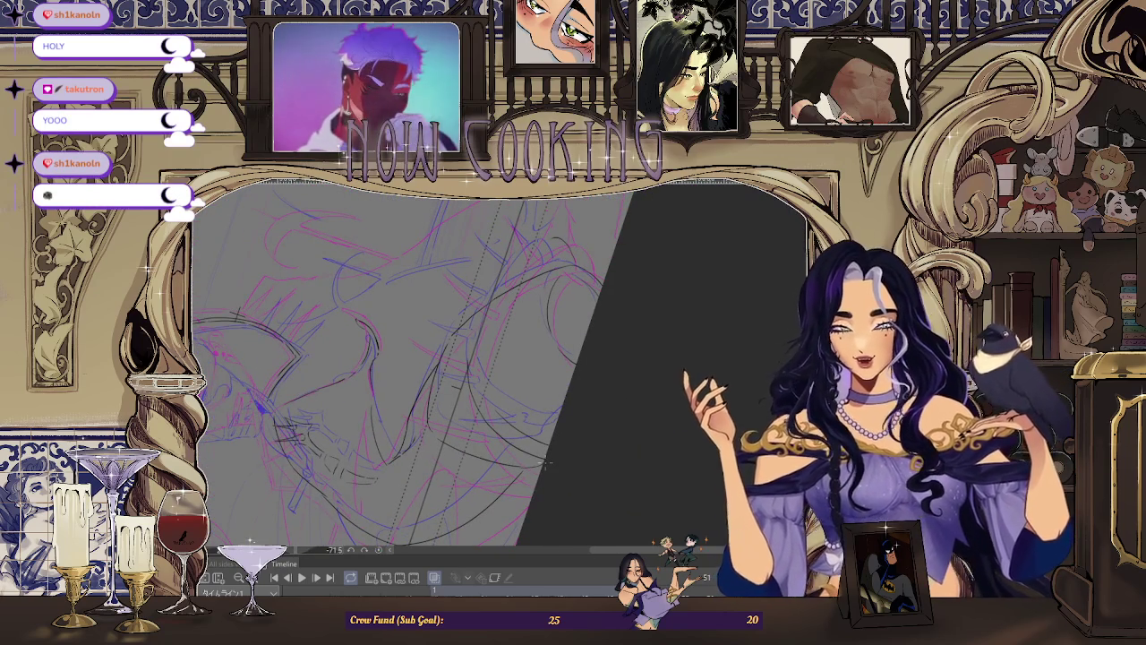
# Step: Ink long black curves down the collar and shoulder strands through the middle of the figure
pyautogui.scroll(1, 492, 304)
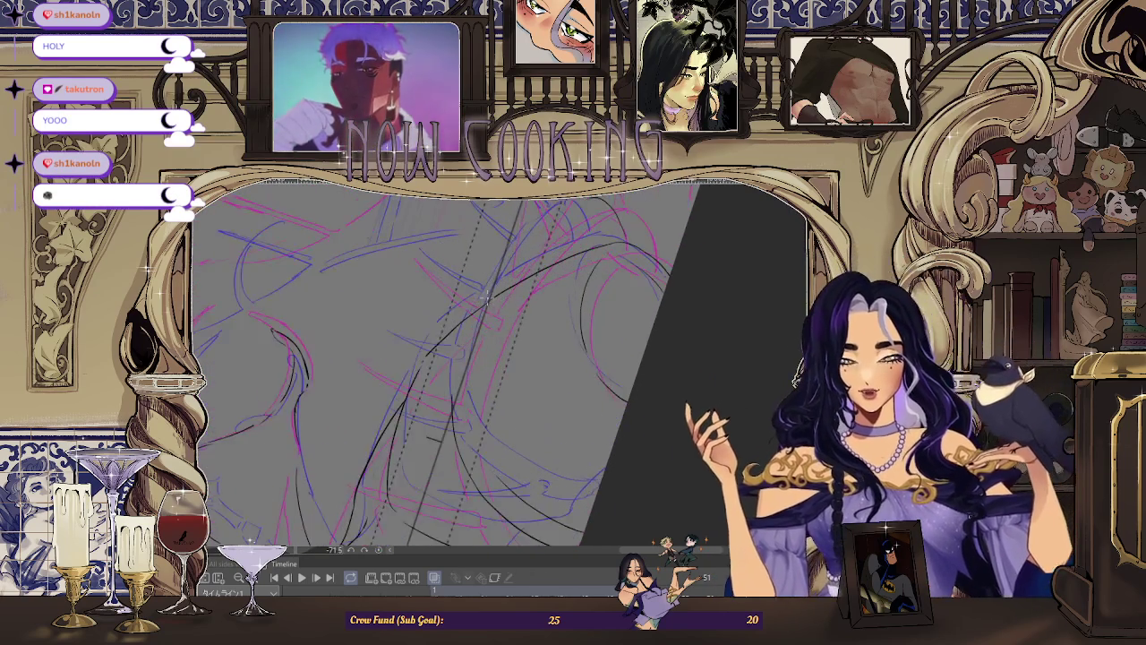
pyautogui.scroll(1, 475, 322)
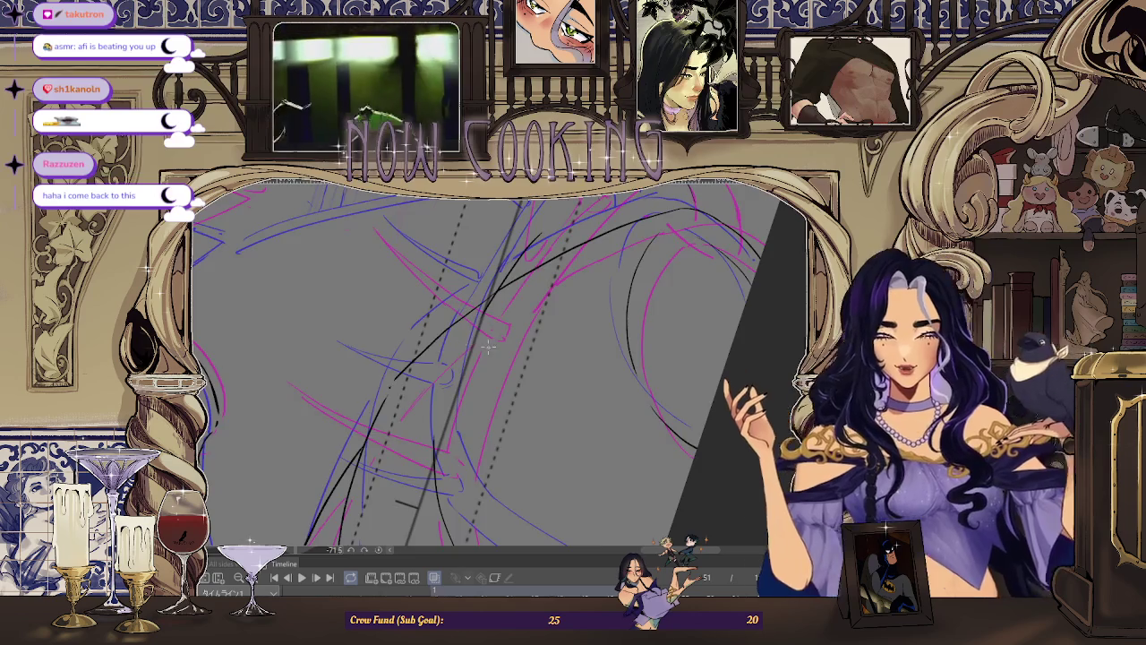
pyautogui.scroll(-2, 488, 347)
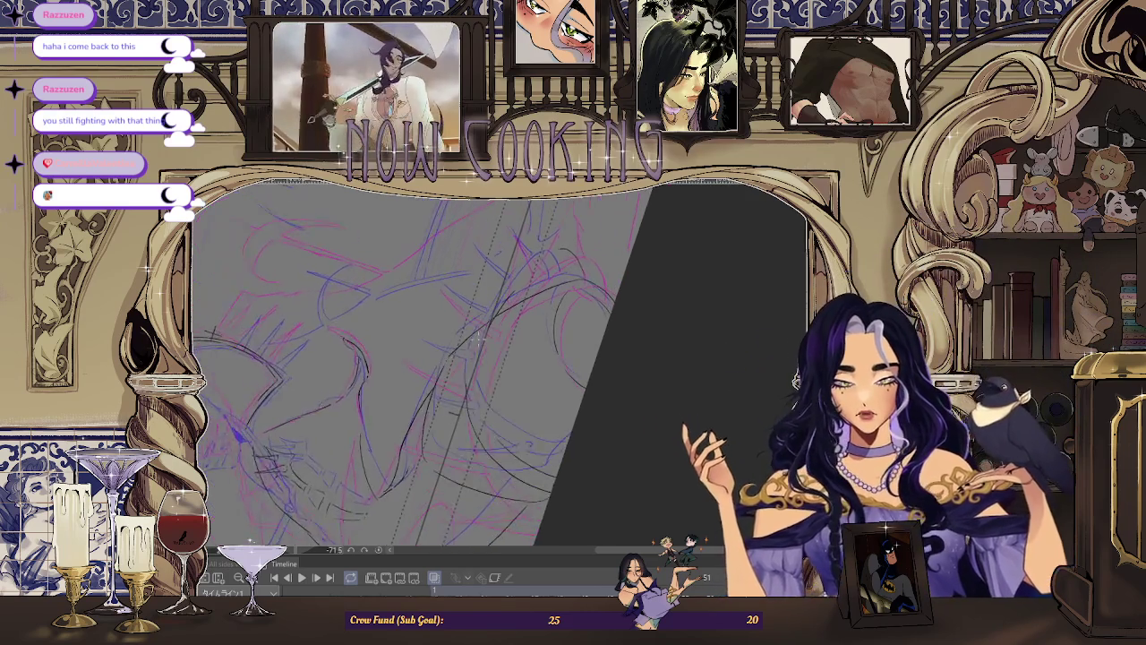
pyautogui.scroll(1, 484, 319)
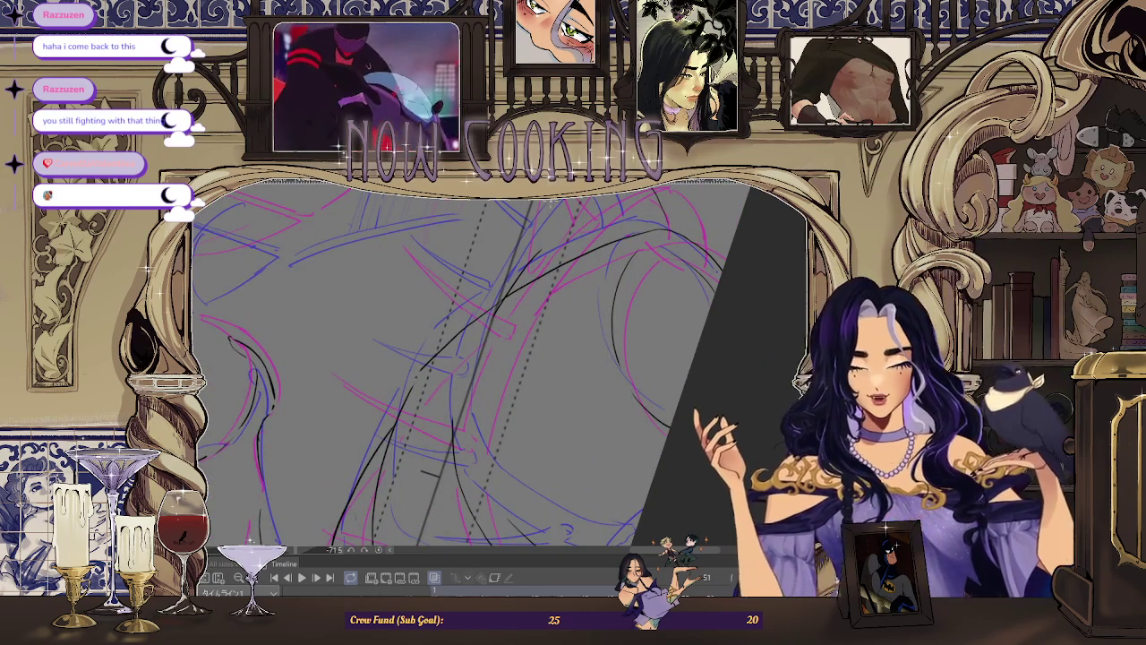
pyautogui.scroll(1, 501, 359)
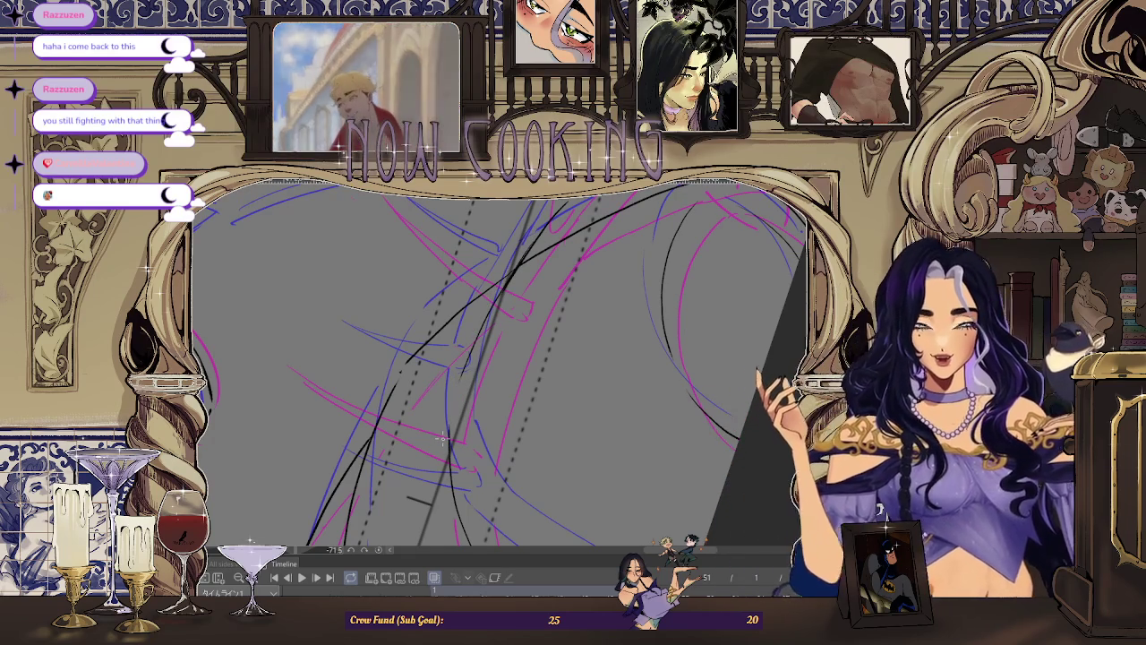
pyautogui.scroll(1, 441, 437)
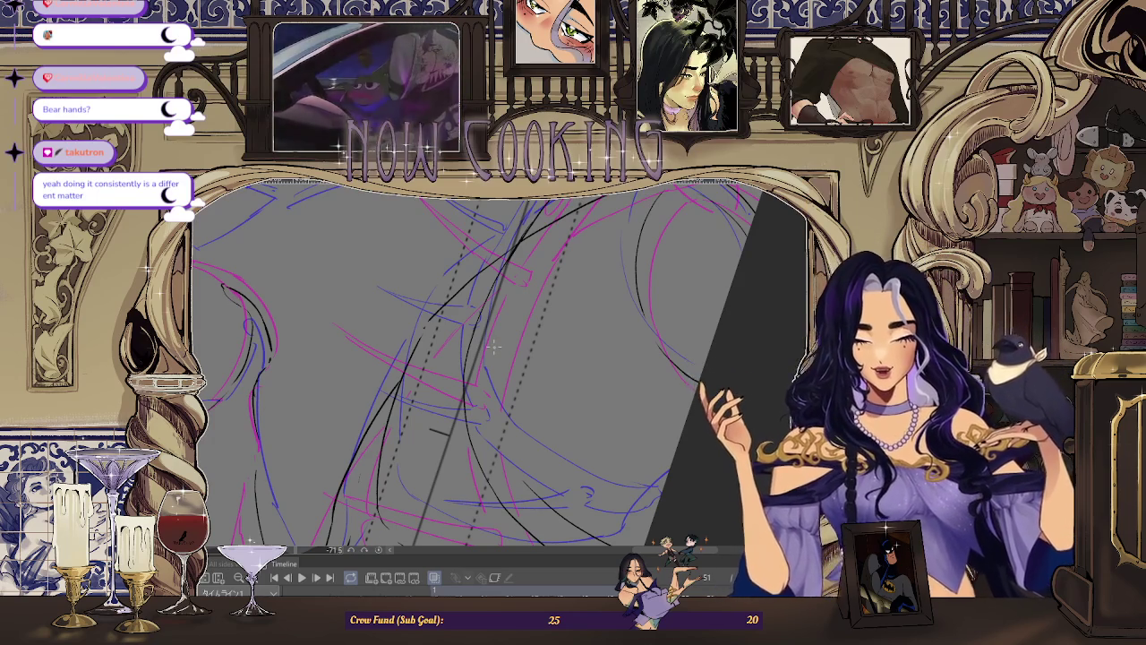
# Step: Rotate and shift the canvas view to check the inked hair arcs against the sketch
pyautogui.scroll(-1, 513, 288)
pyautogui.scroll(1, 512, 289)
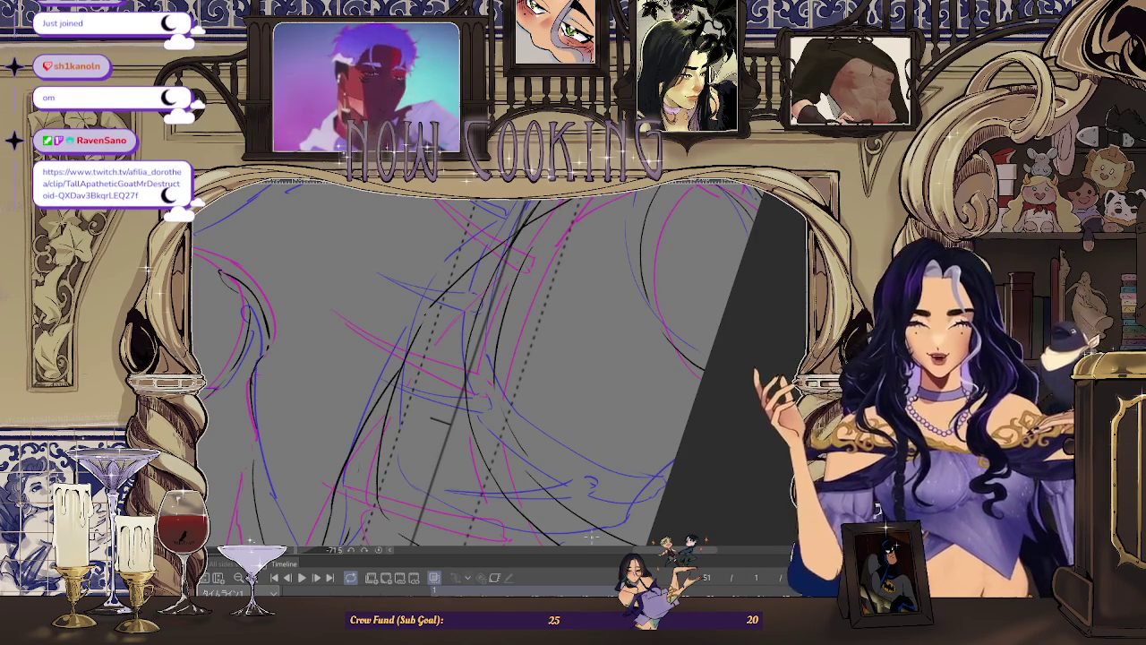
pyautogui.moveTo(592, 537)
pyautogui.mouseDown()
pyautogui.moveTo(483, 376)
pyautogui.moveTo(519, 439)
pyautogui.moveTo(583, 307)
pyautogui.mouseUp()
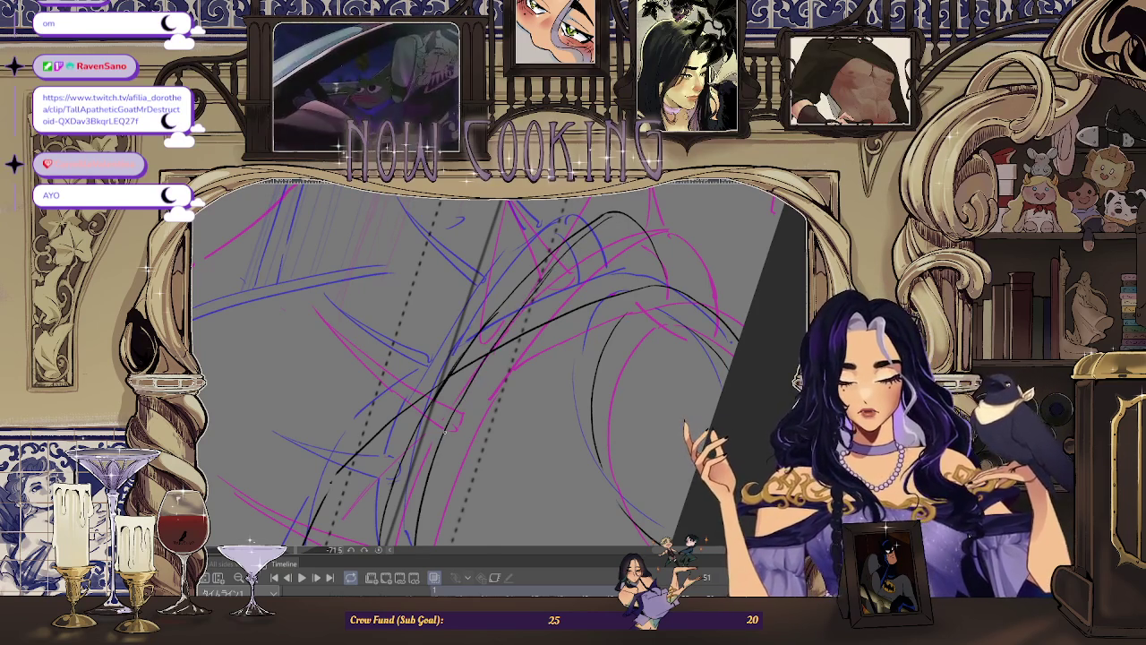
pyautogui.press('h')
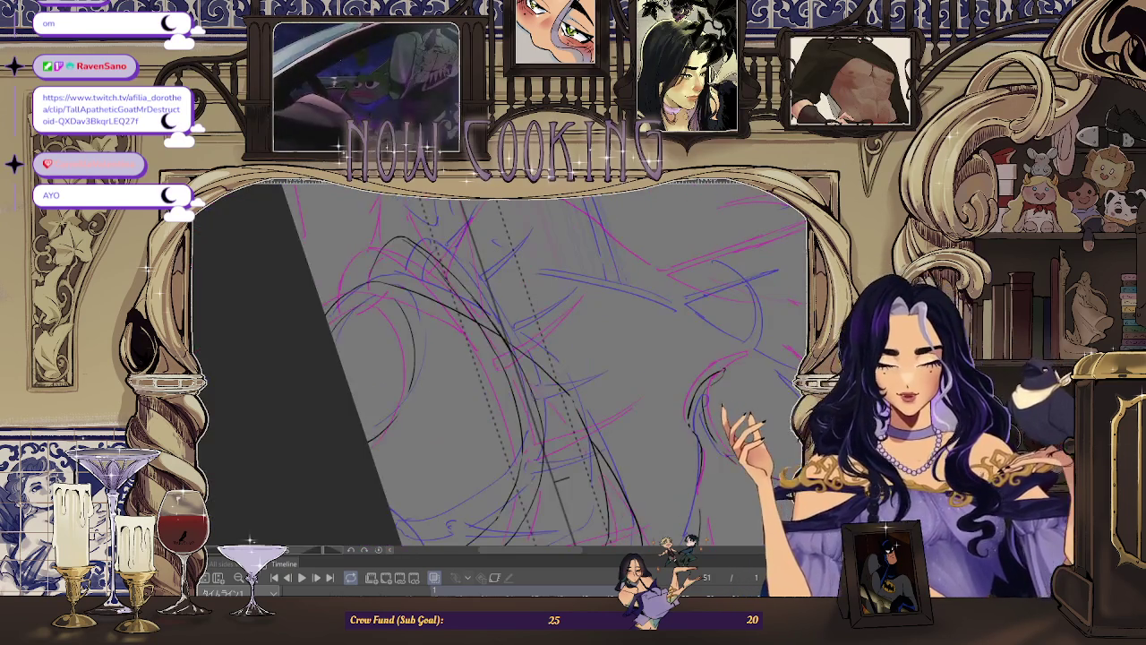
pyautogui.scroll(2, 501, 367)
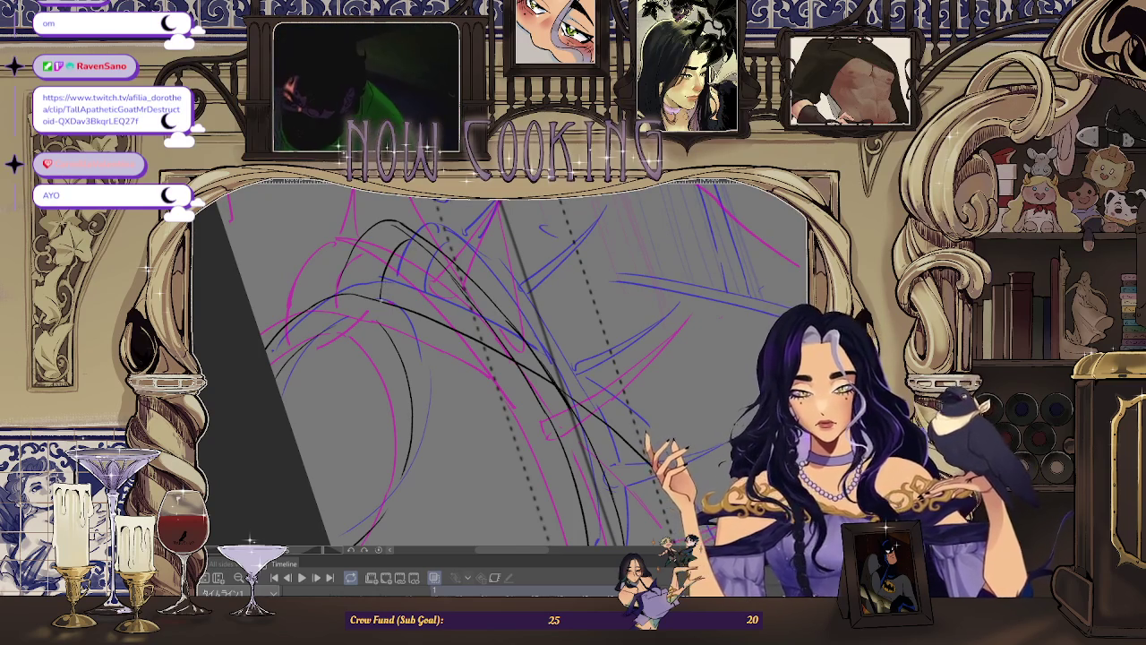
pyautogui.moveTo(502, 367); pyautogui.dragTo(537, 354)
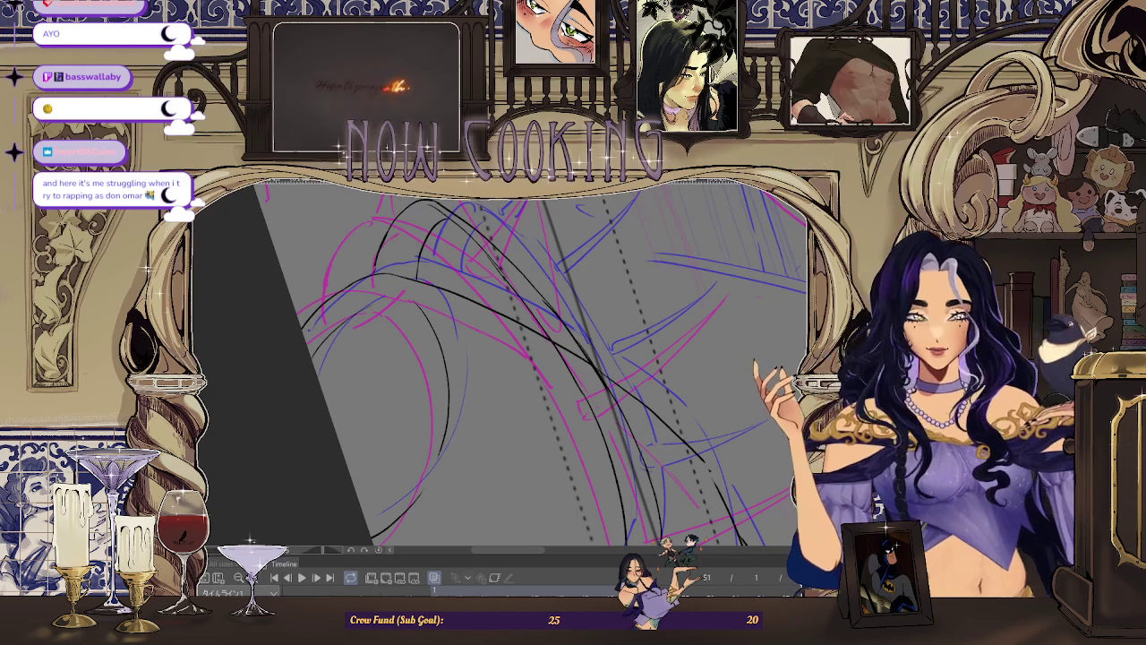
pyautogui.moveTo(501, 359); pyautogui.dragTo(528, 367)
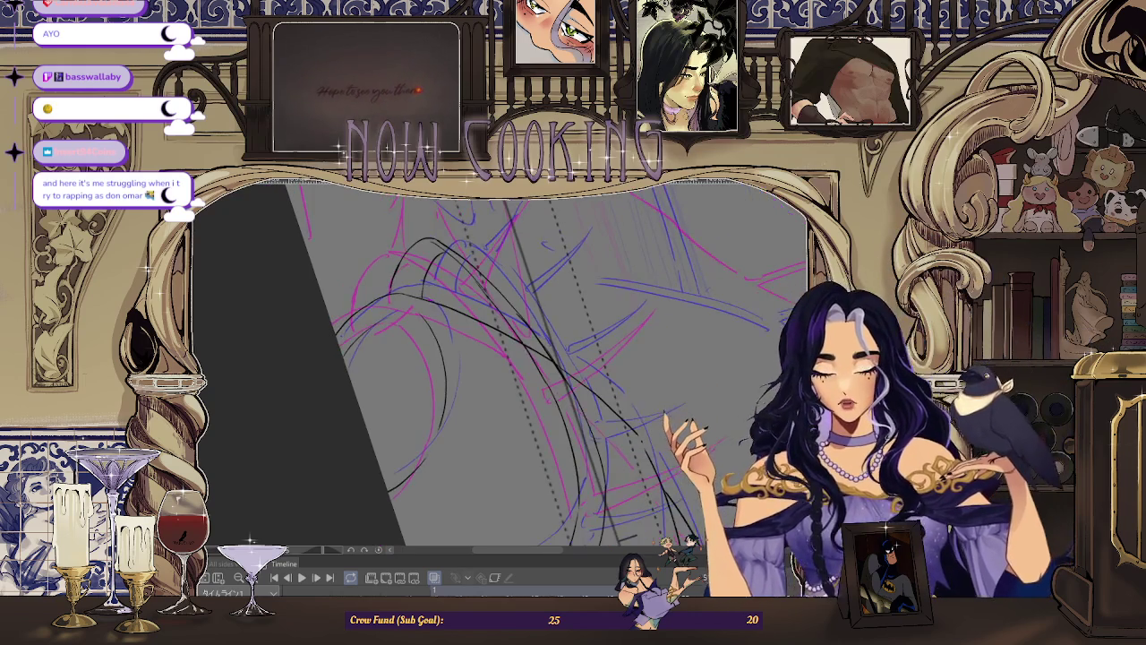
pyautogui.scroll(1, 501, 358)
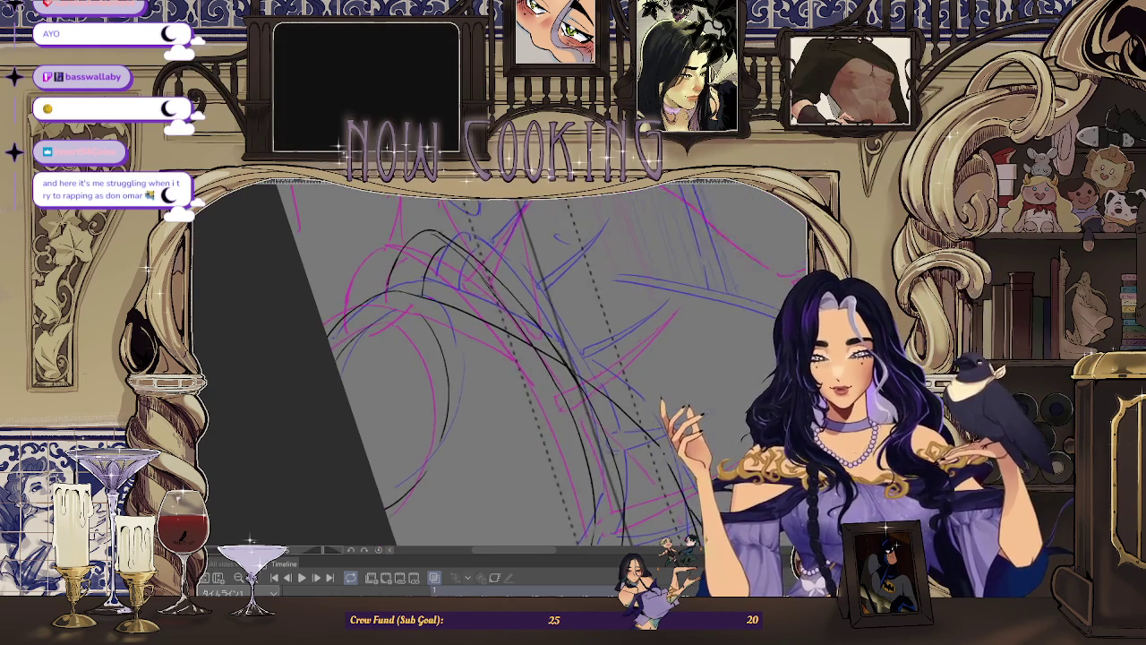
pyautogui.scroll(1, 501, 358)
pyautogui.scroll(1, 501, 358)
pyautogui.scroll(-2, 501, 358)
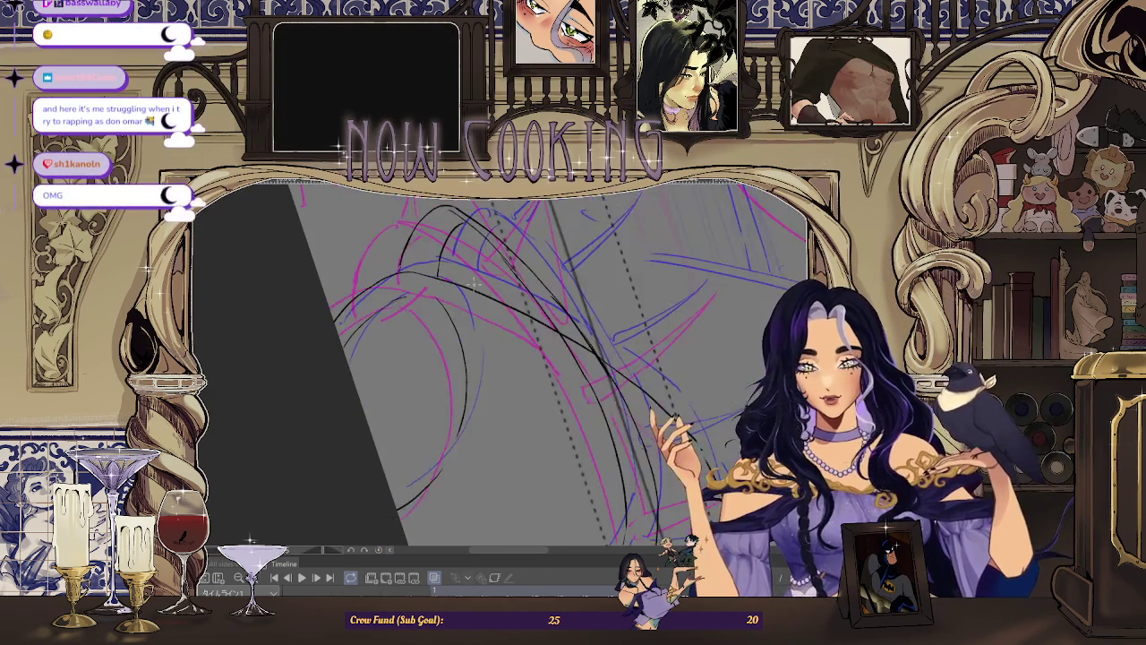
pyautogui.scroll(1, 501, 358)
pyautogui.scroll(-1, 431, 308)
pyautogui.scroll(1, 430, 308)
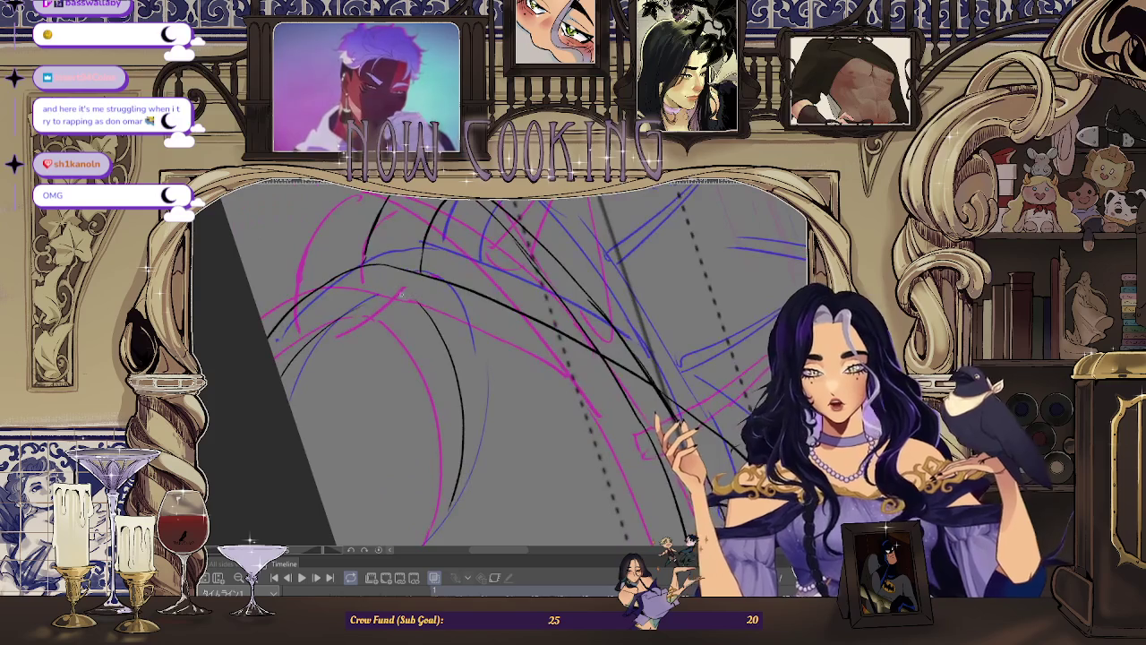
pyautogui.scroll(1, 443, 359)
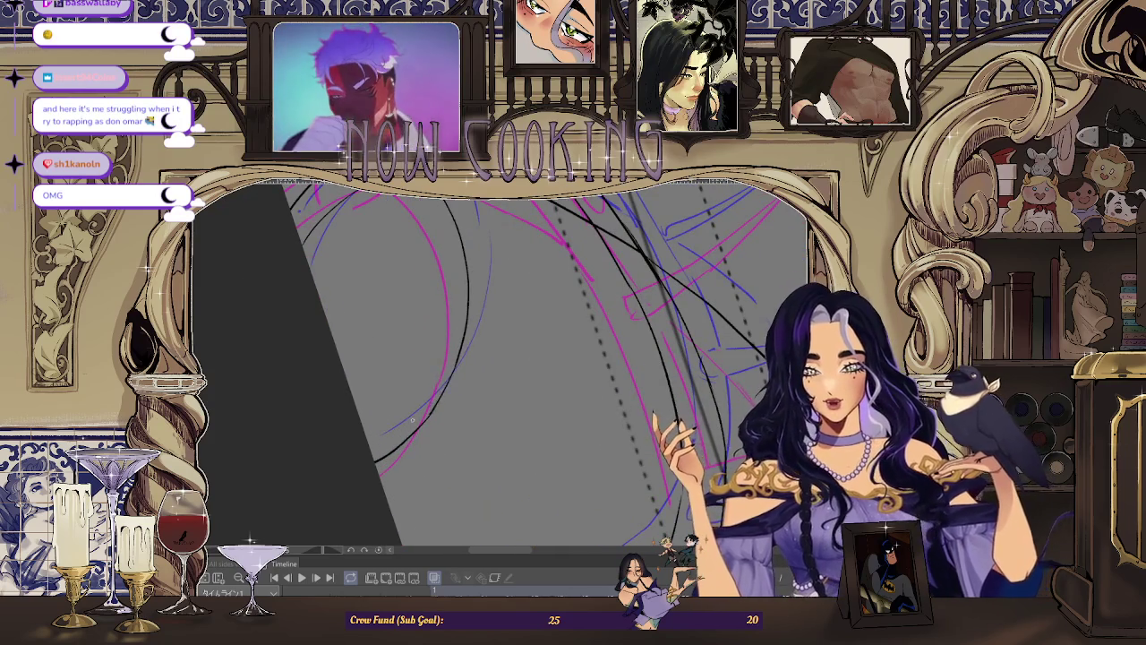
pyautogui.scroll(-2, 501, 358)
pyautogui.scroll(-1, 501, 358)
pyautogui.scroll(-1, 501, 358)
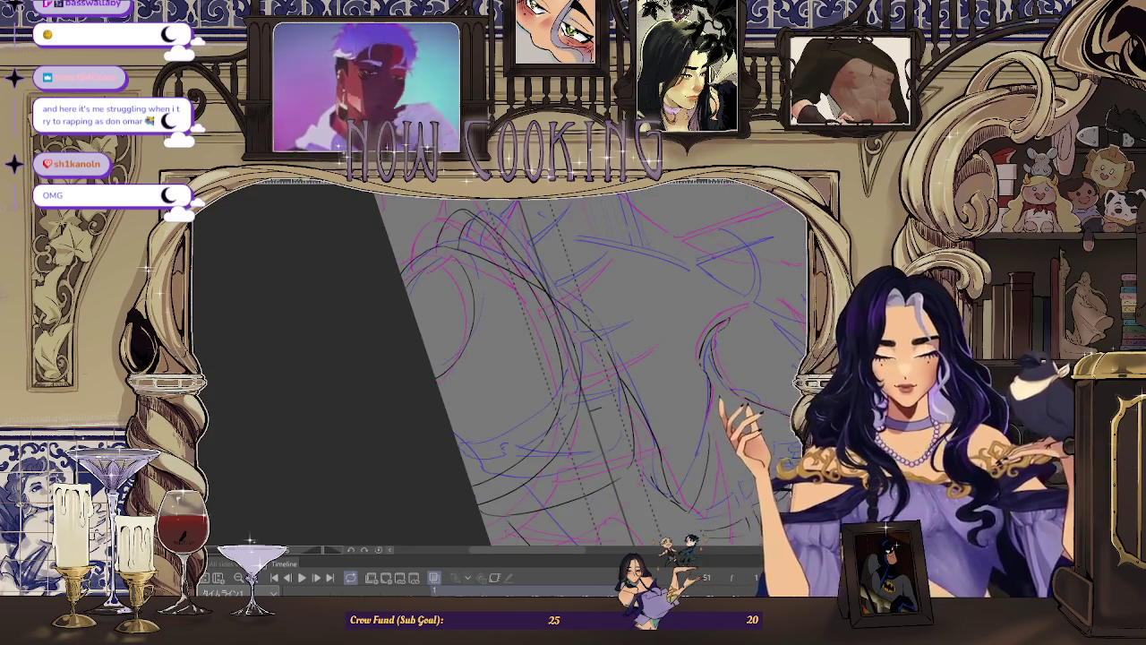
pyautogui.scroll(-2, 439, 234)
pyautogui.scroll(-1, 440, 235)
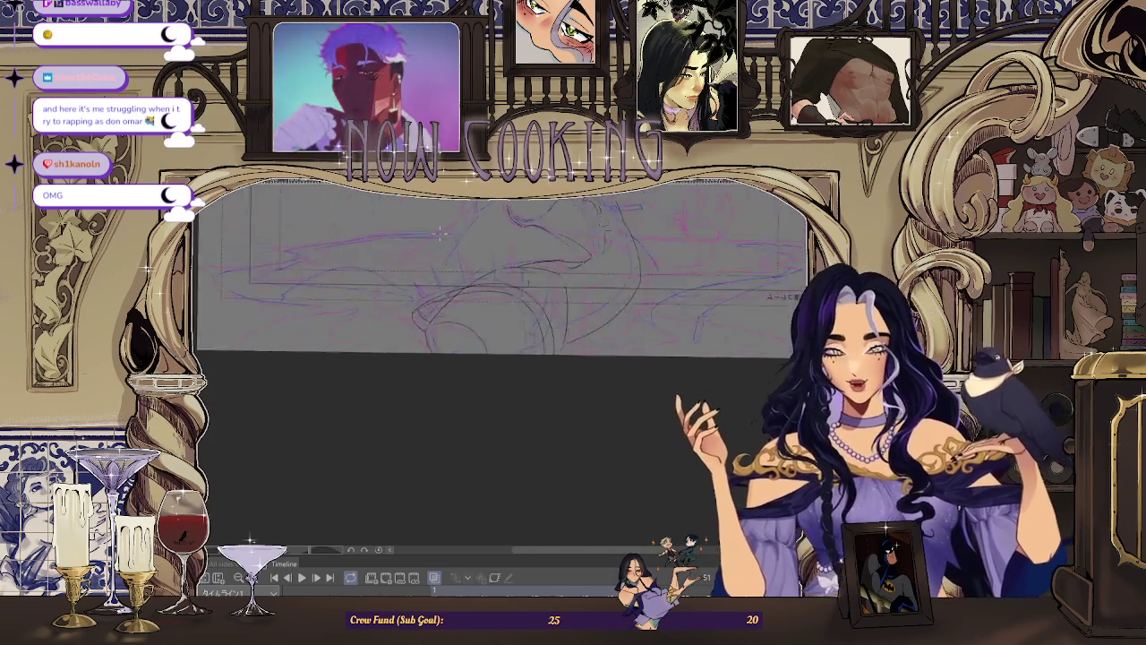
pyautogui.scroll(1, 439, 235)
pyautogui.scroll(1, 440, 235)
pyautogui.scroll(-1, 537, 313)
pyautogui.scroll(1, 670, 374)
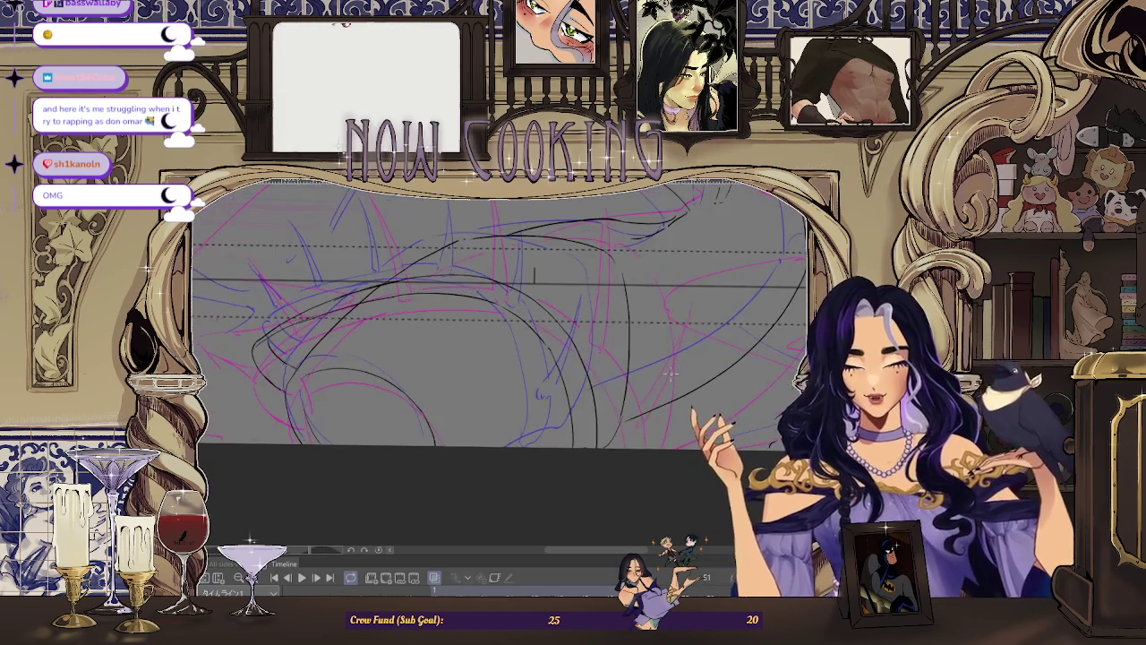
pyautogui.scroll(-1, 670, 374)
pyautogui.scroll(-1, 627, 374)
pyautogui.scroll(-1, 582, 374)
pyautogui.scroll(-1, 560, 374)
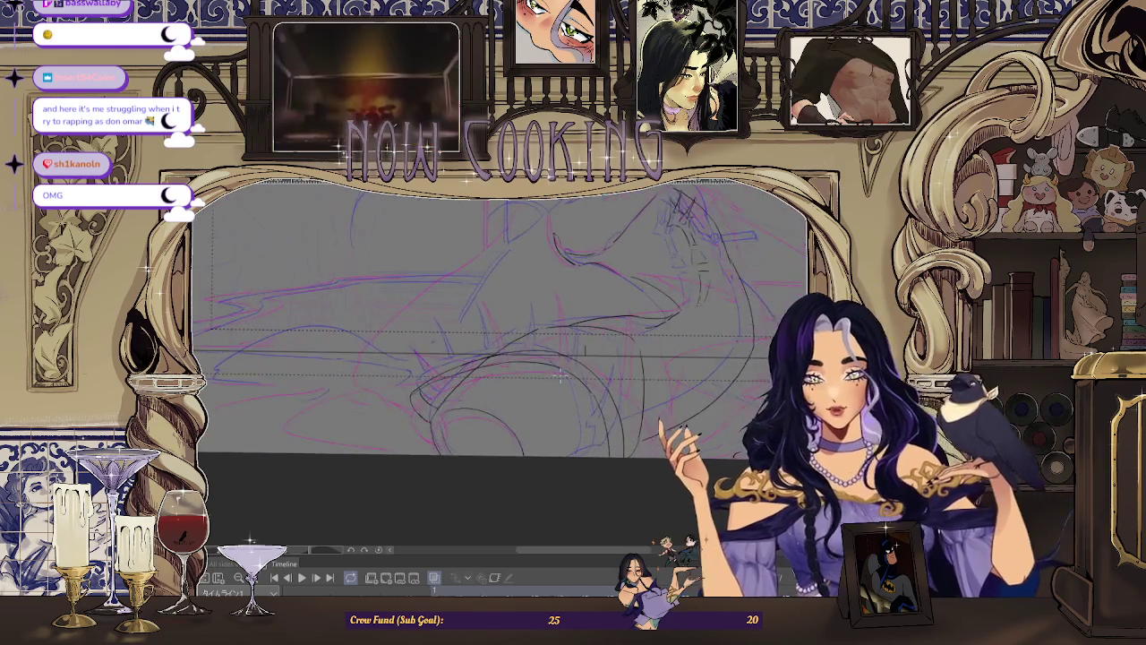
pyautogui.scroll(-1, 573, 358)
pyautogui.scroll(-1, 591, 336)
pyautogui.scroll(-1, 609, 313)
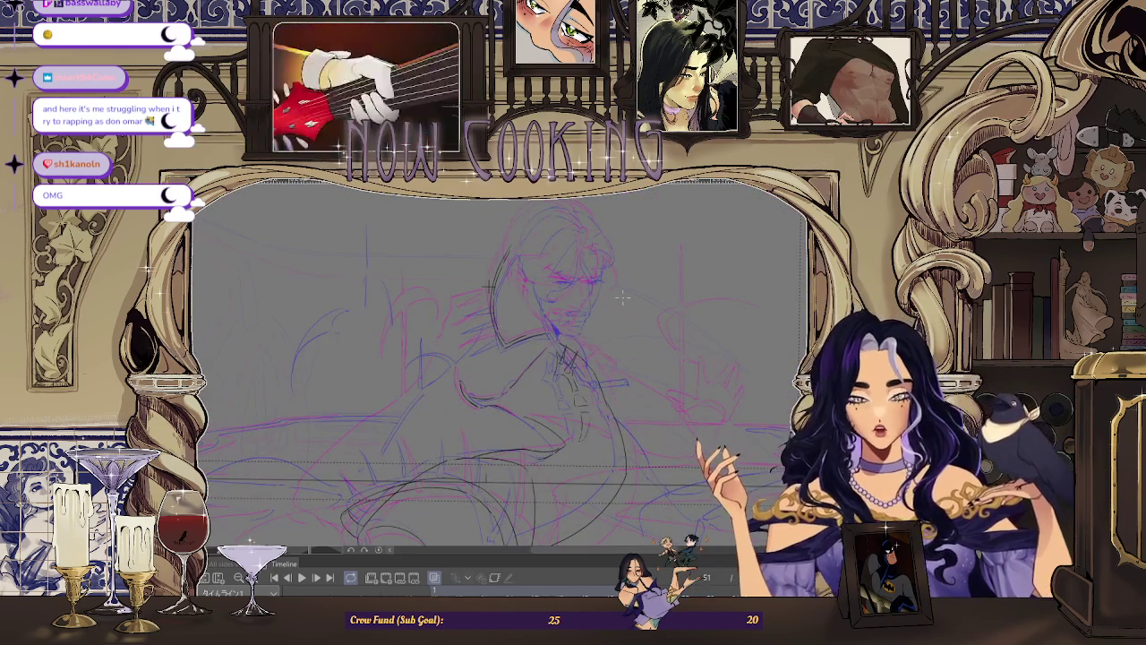
pyautogui.scroll(-2, 622, 297)
pyautogui.scroll(-1, 622, 298)
pyautogui.scroll(-1, 622, 297)
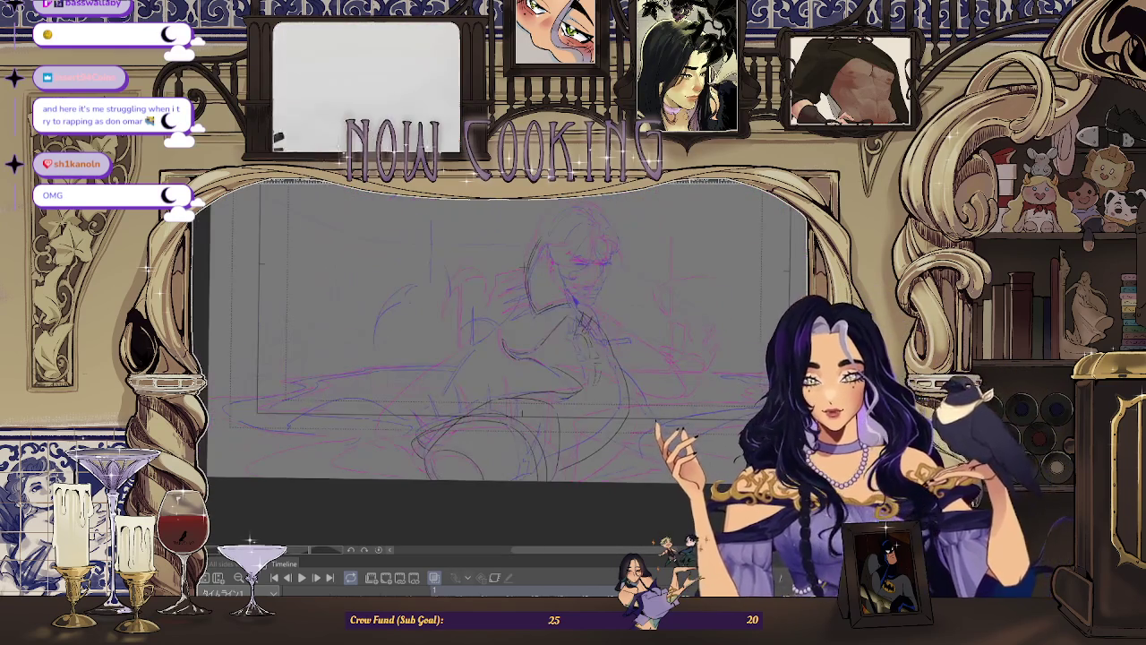
pyautogui.scroll(3, 627, 430)
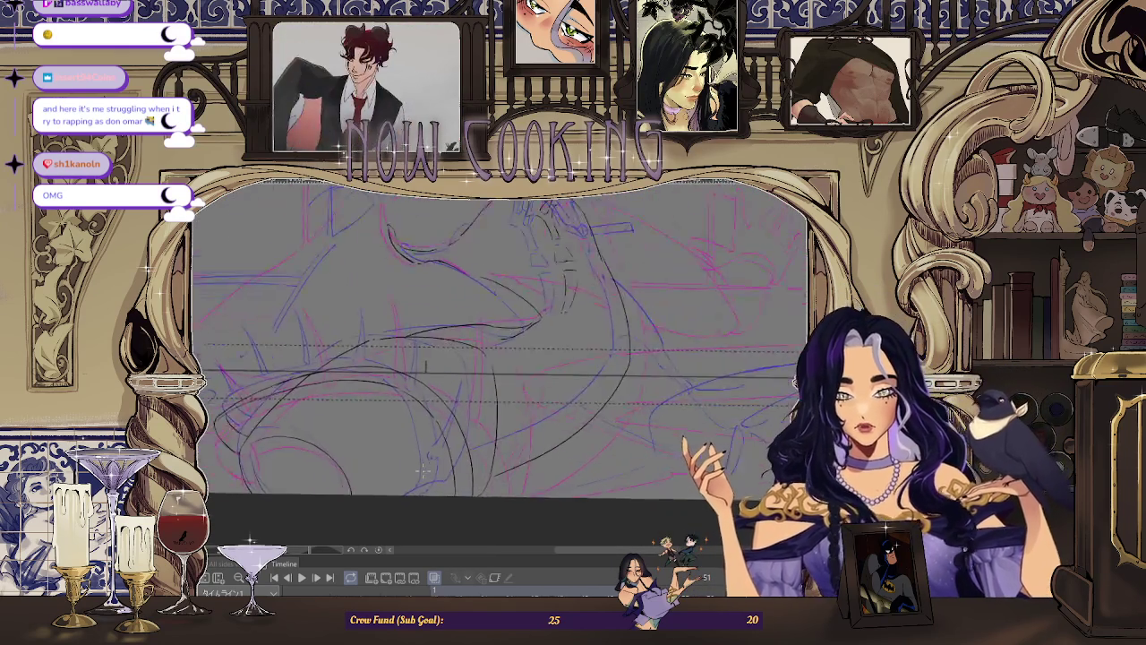
pyautogui.scroll(1, 555, 376)
pyautogui.scroll(1, 492, 322)
pyautogui.scroll(1, 421, 269)
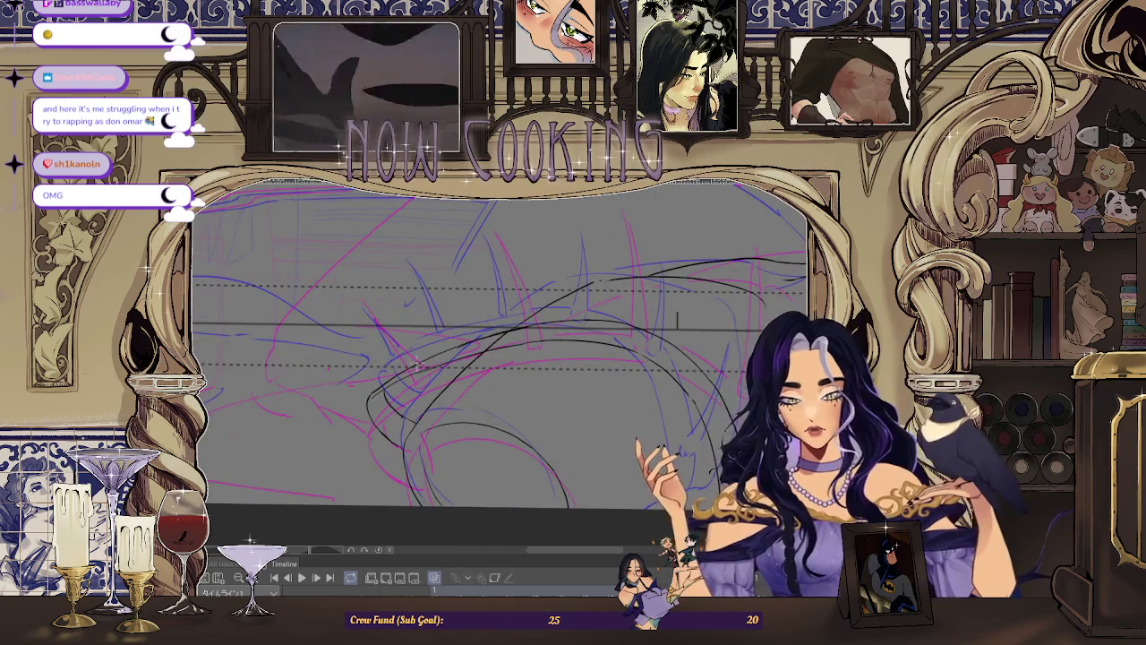
pyautogui.scroll(2, 500, 363)
pyautogui.scroll(1, 499, 363)
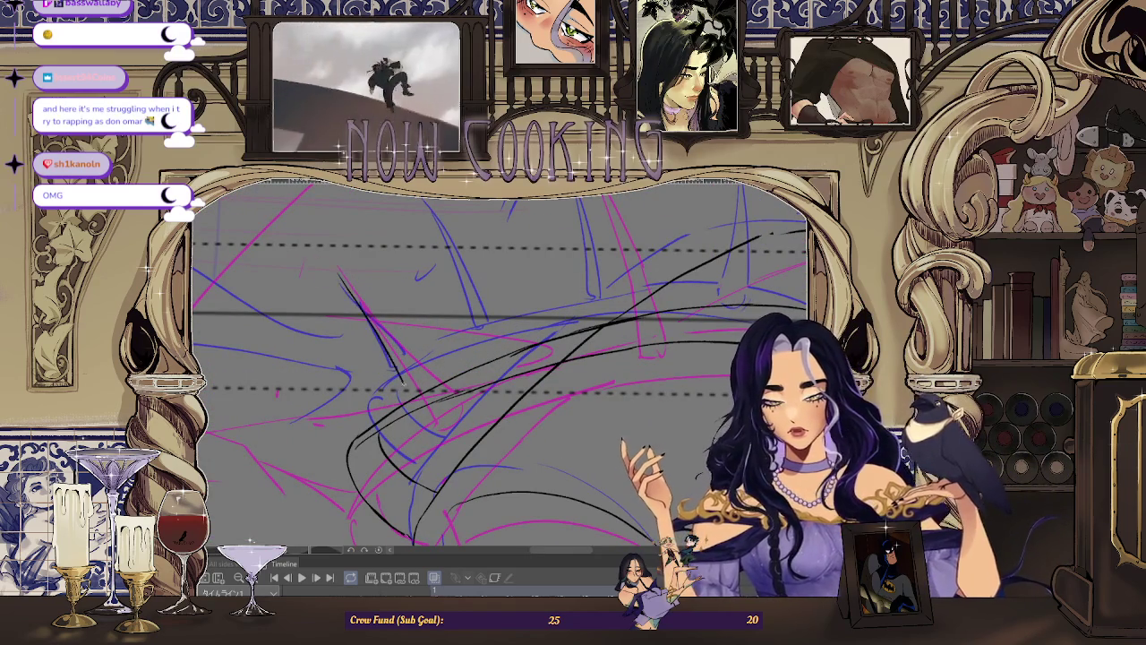
# Step: Undo the last two hair strokes, then mirror the canvas view to check it and flip back
pyautogui.hotkey('ctrl', 'z')
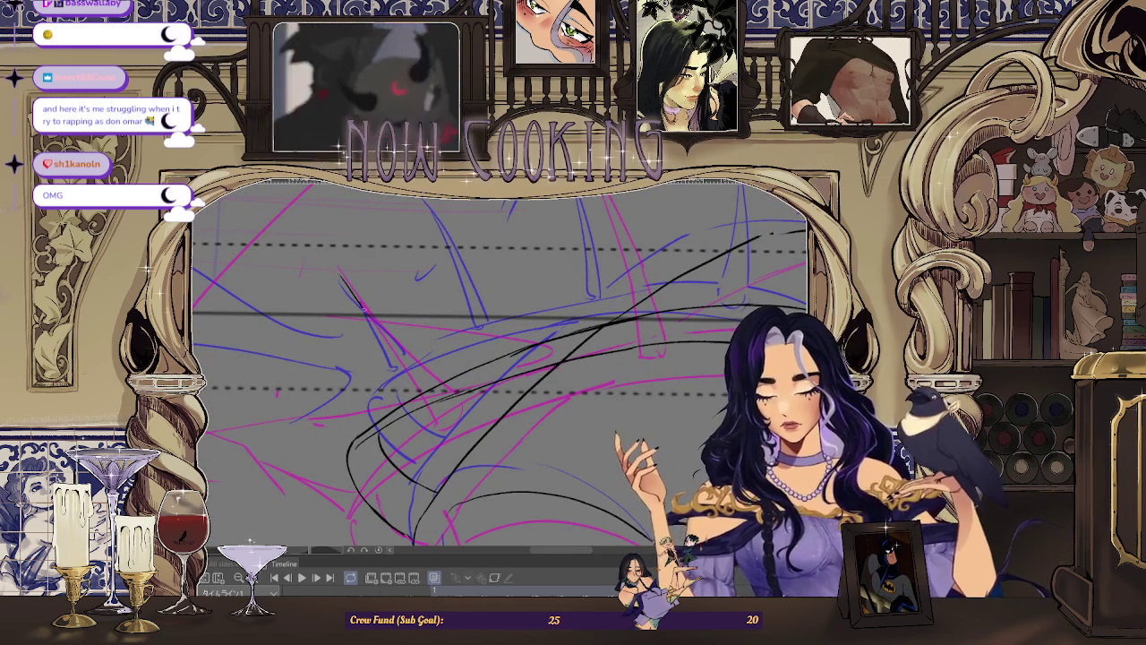
pyautogui.hotkey('ctrl', 'z')
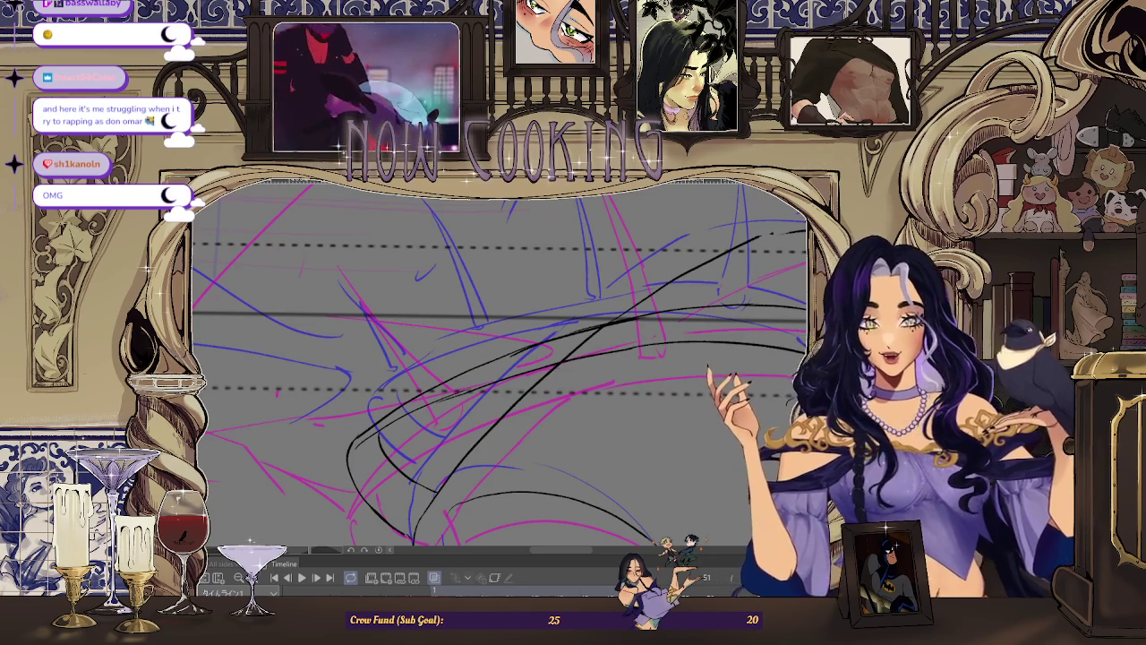
pyautogui.press('h')
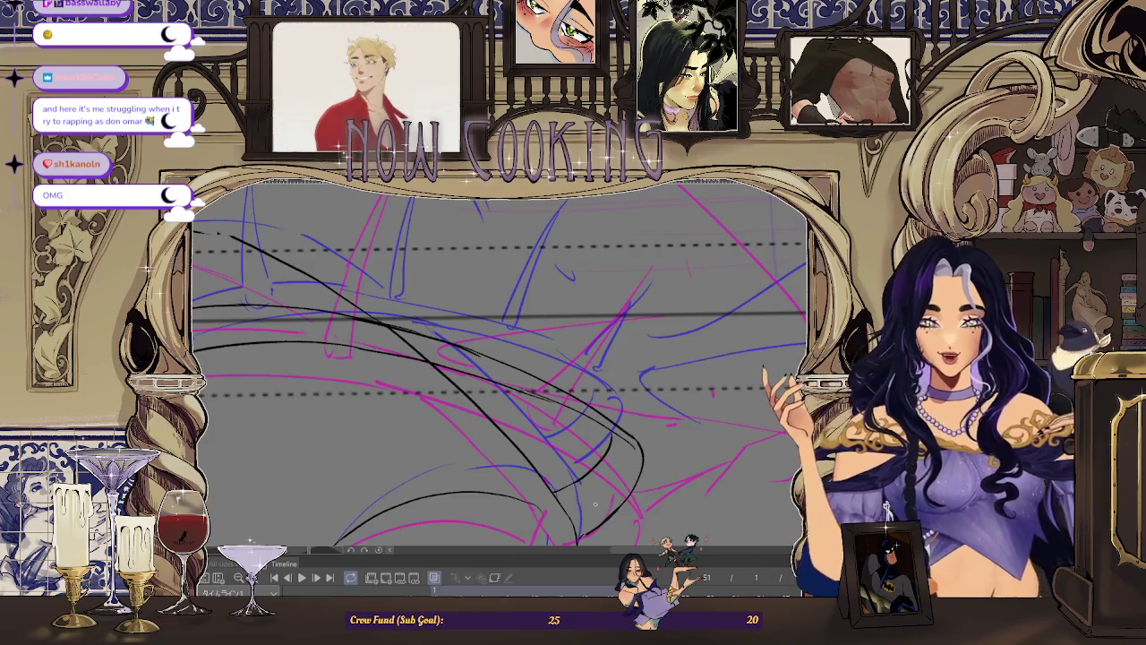
pyautogui.press('h')
pyautogui.press('h')
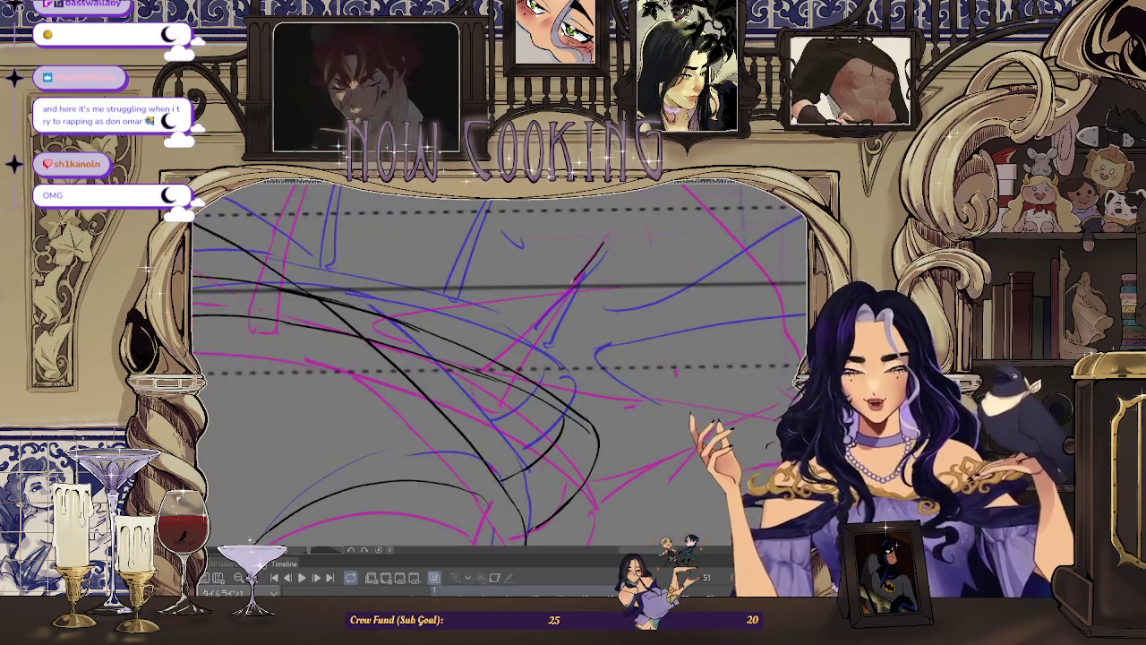
# Step: Ink a straight black hair strand slanting down-left through the middle of the hair
pyautogui.moveTo(607, 239); pyautogui.dragTo(575, 287)
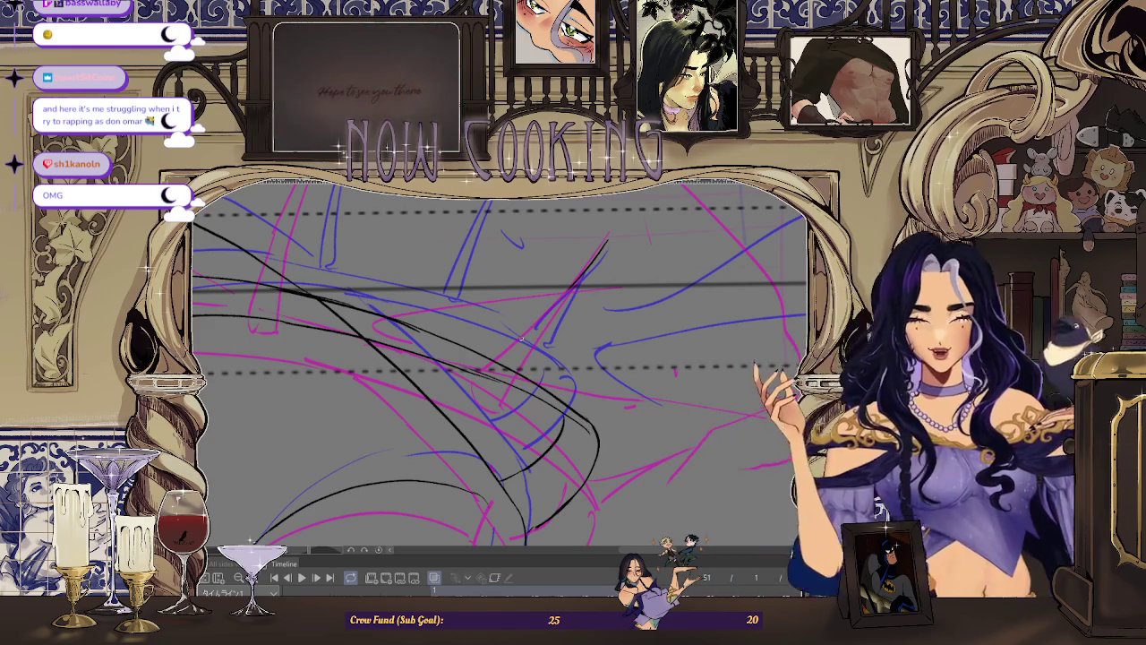
pyautogui.scroll(2, 607, 234)
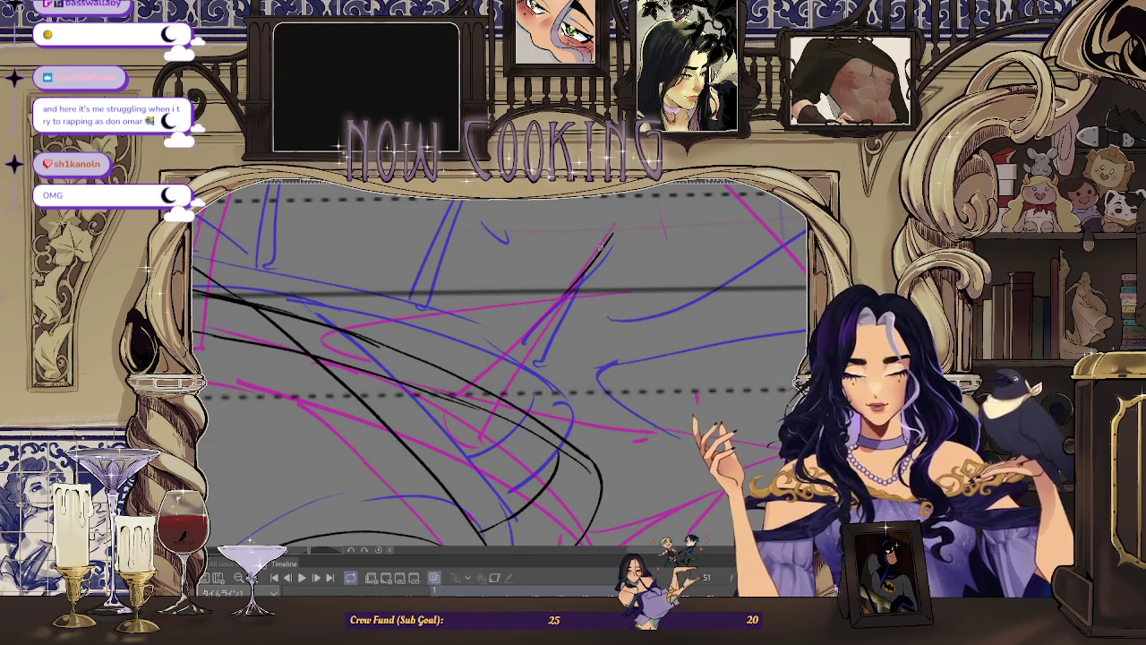
pyautogui.moveTo(599, 257); pyautogui.dragTo(563, 301)
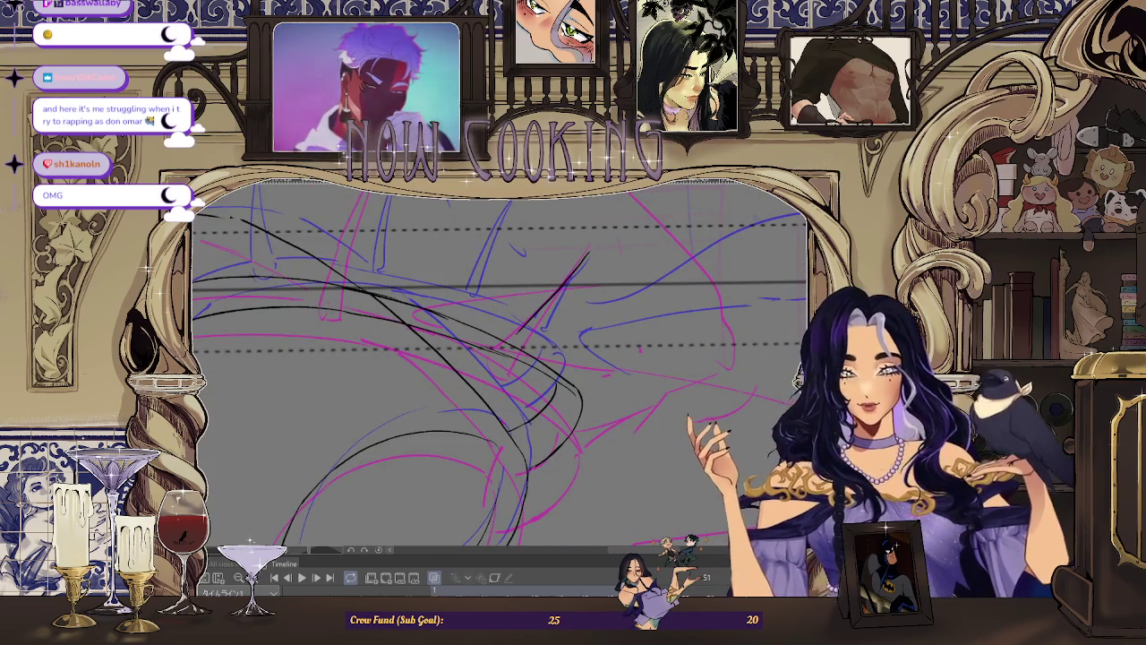
# Step: With the canvas rotated about 90°, ink a hair strand curving down-left into a pointed lock
pyautogui.moveTo(639, 350); pyautogui.dragTo(477, 321)
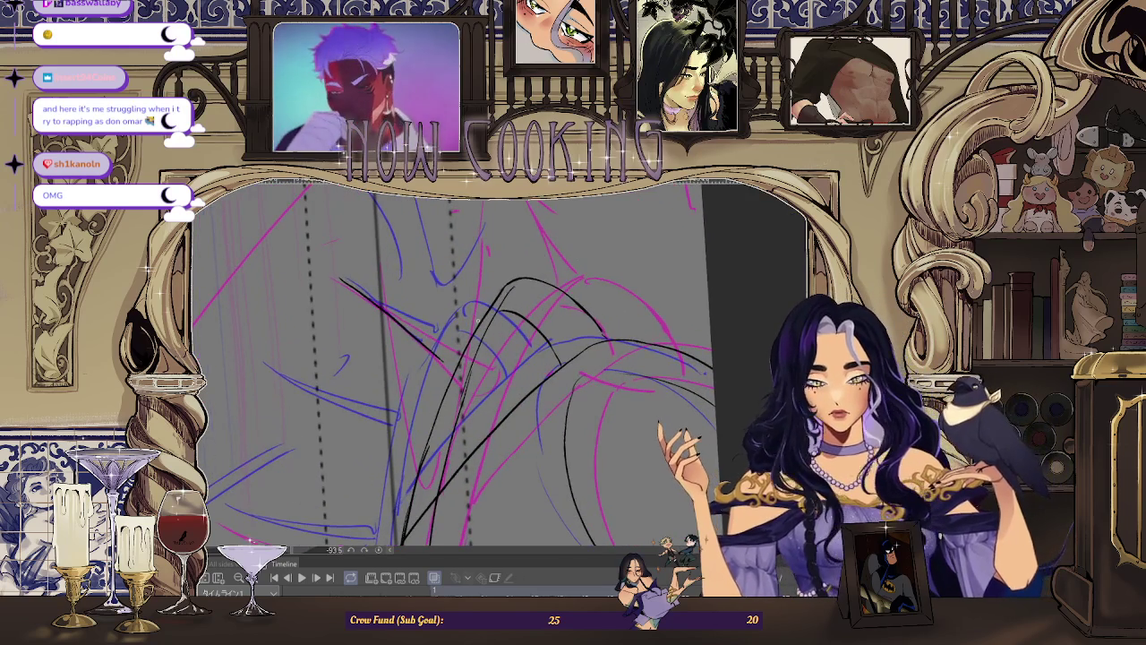
pyautogui.moveTo(497, 295); pyautogui.dragTo(432, 419)
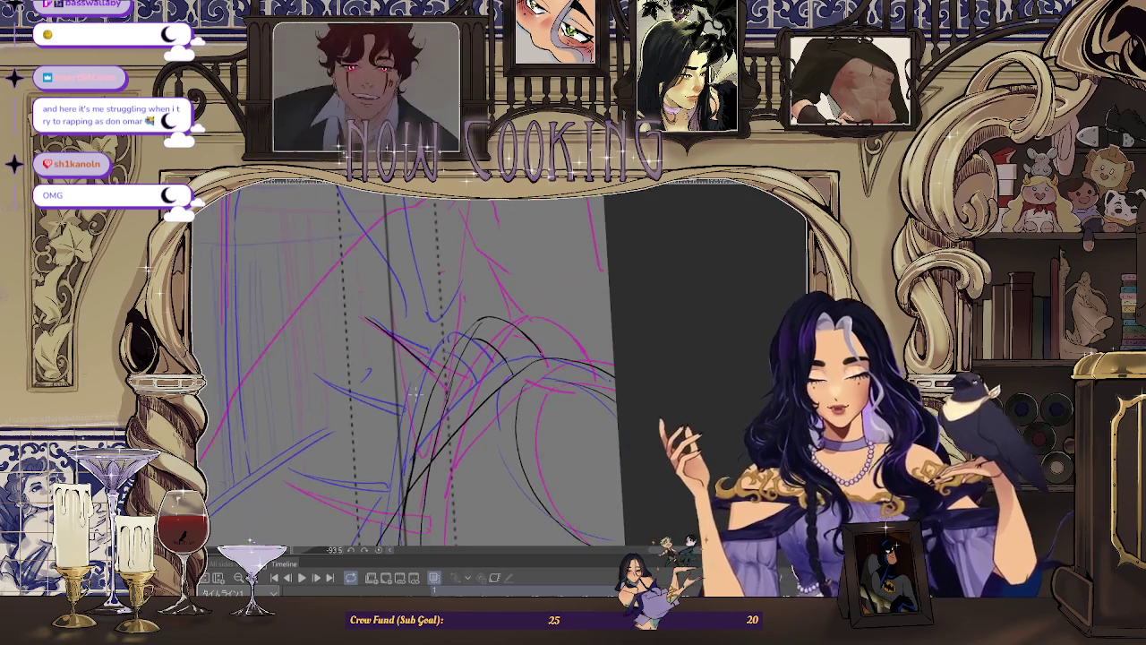
pyautogui.press('-')
pyautogui.press('-')
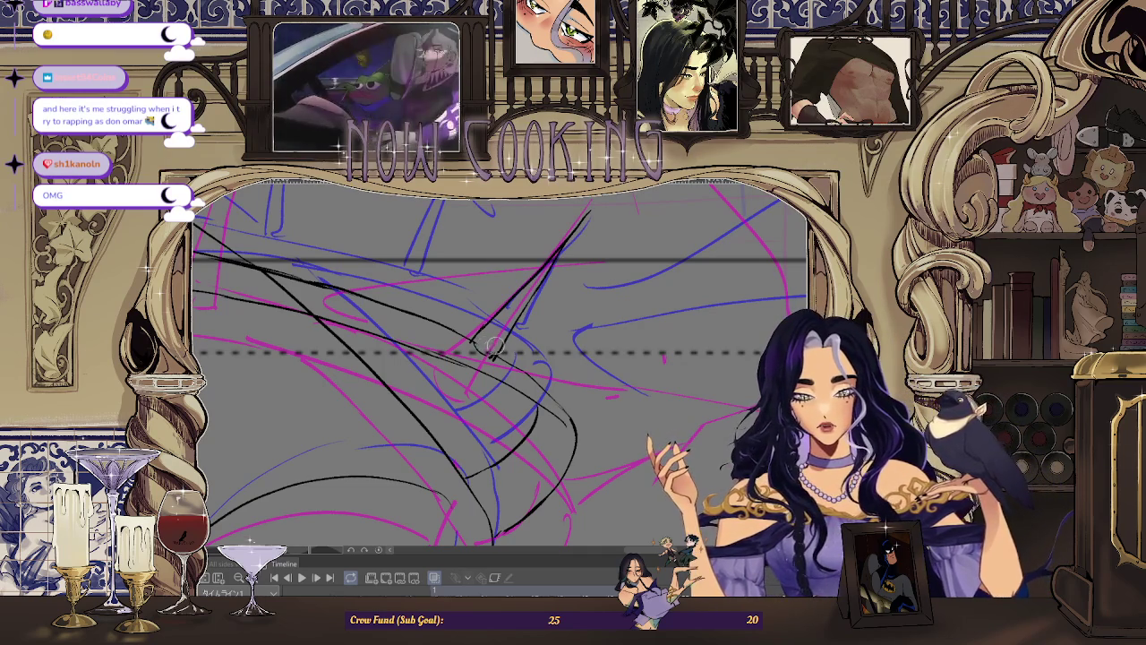
# Step: Zoom in and shift the view to ink more black strands around the spiky top of the hair
pyautogui.scroll(-3, 482, 342)
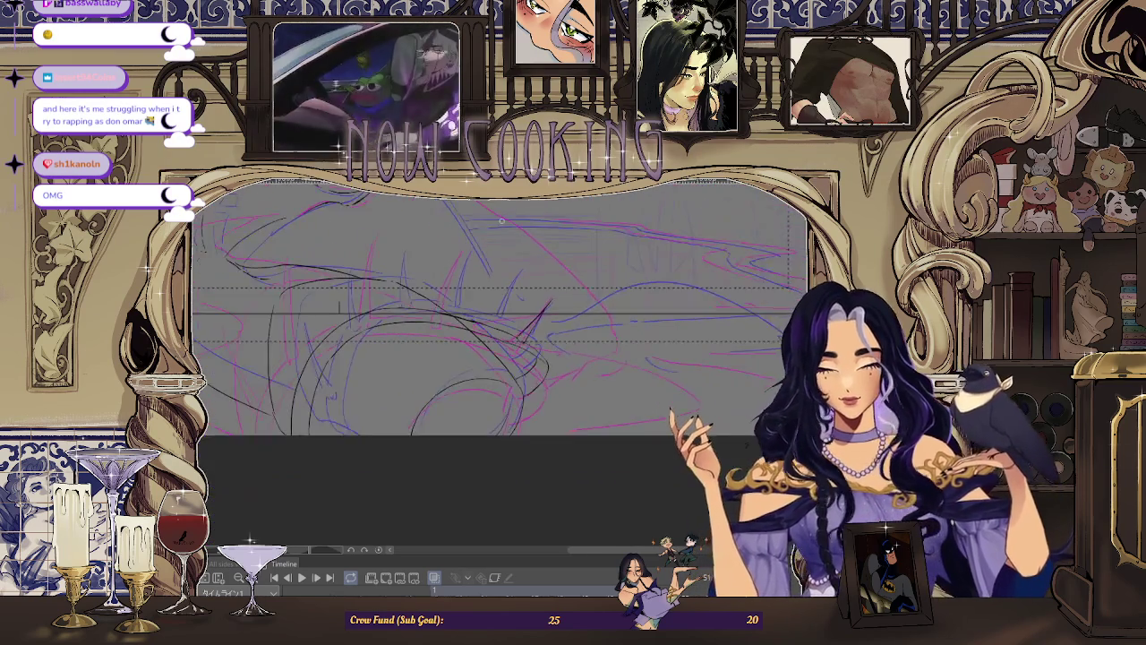
pyautogui.scroll(2, 488, 285)
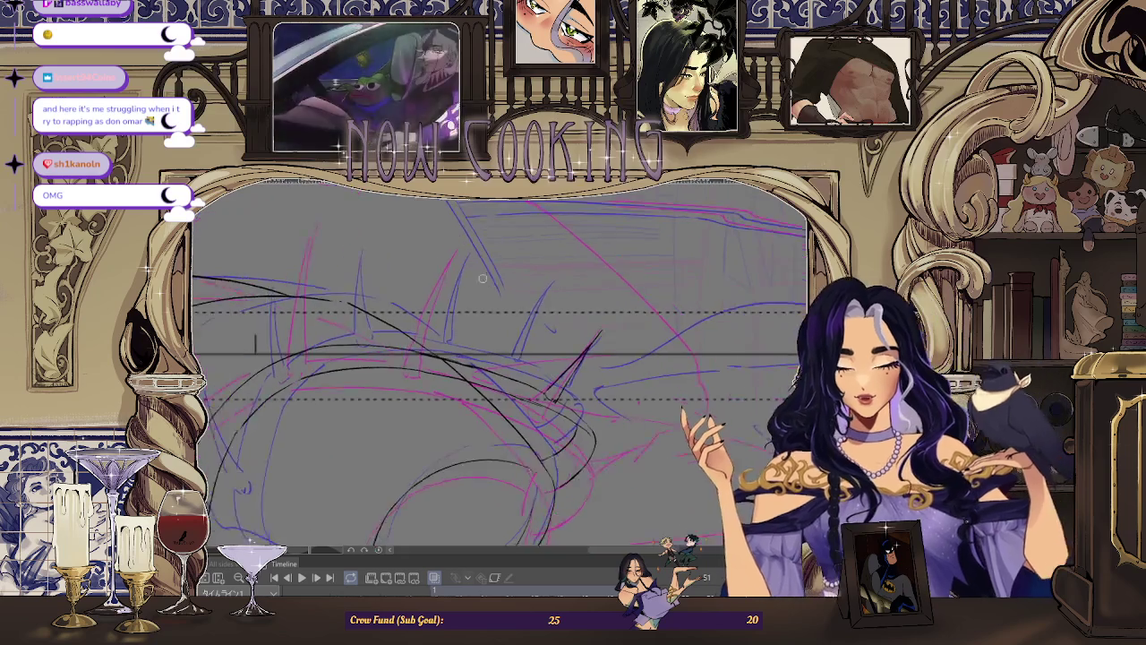
pyautogui.scroll(1, 497, 279)
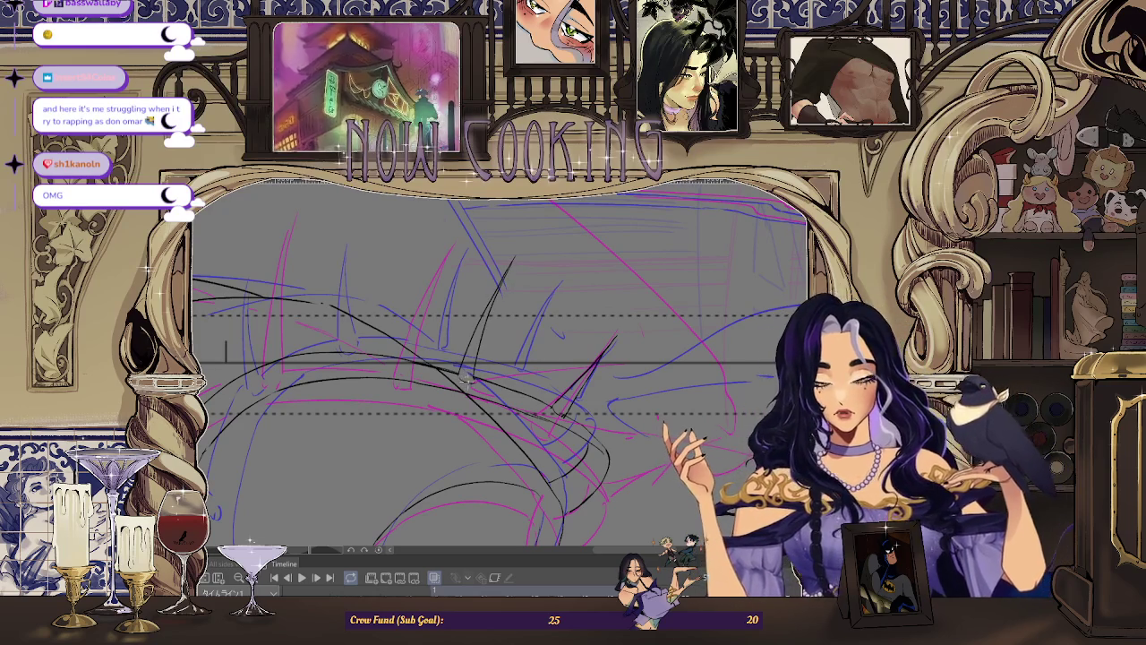
pyautogui.moveTo(504, 308); pyautogui.dragTo(484, 378)
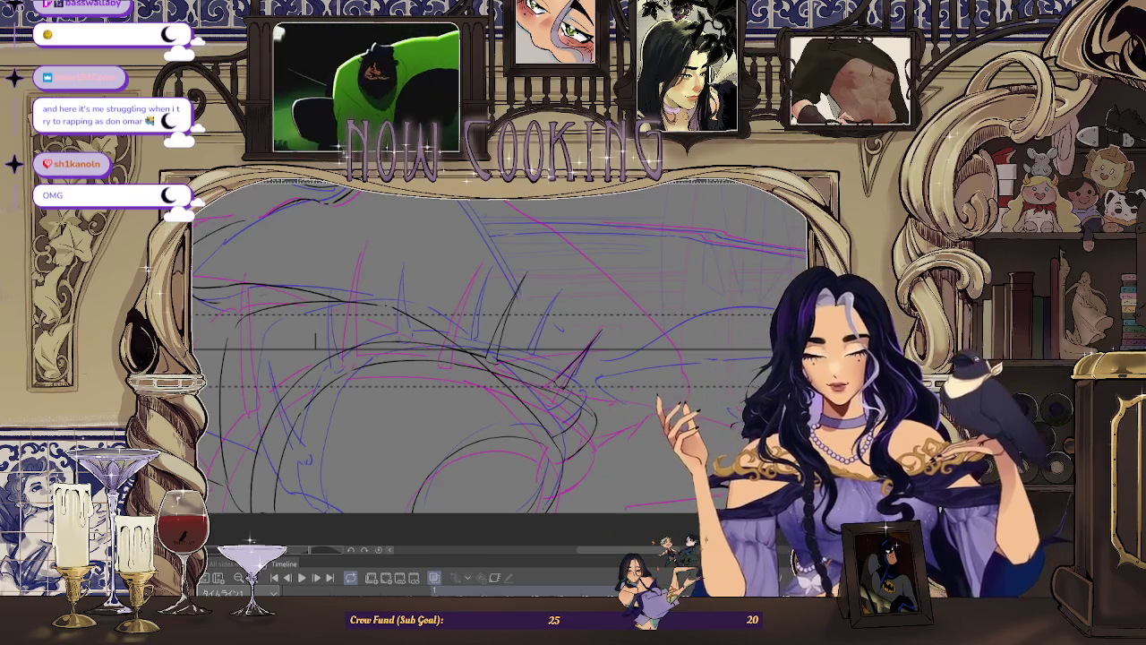
# Step: Step back to frame 49 and zoom in close on the inked hair spikes
pyautogui.hotkey('ctrl', '-')
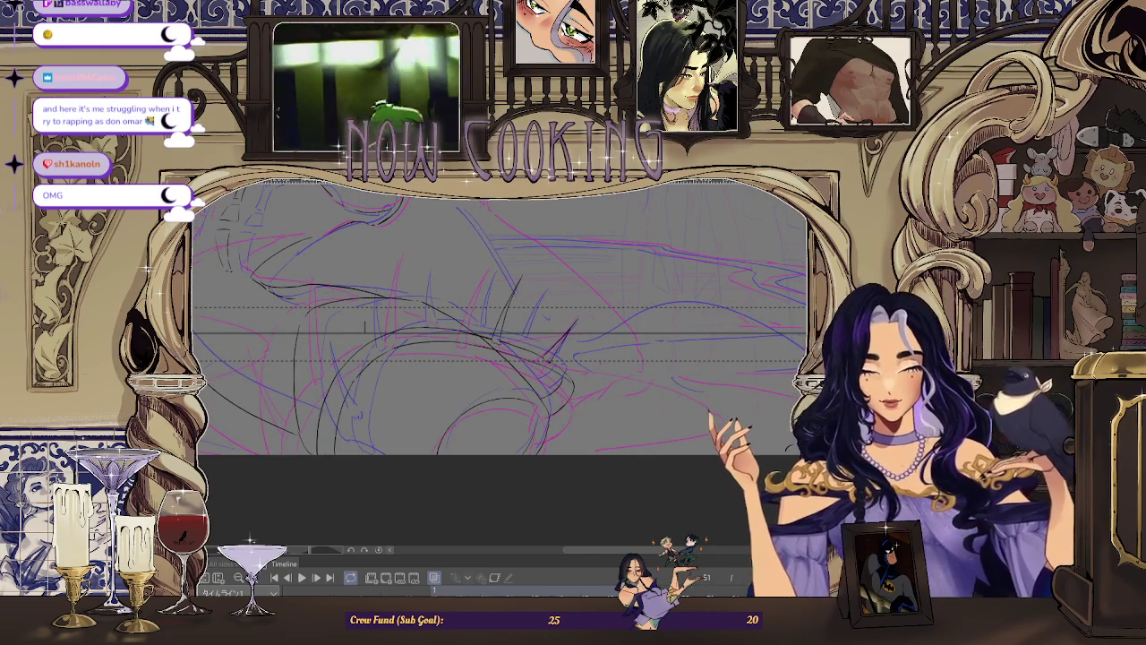
pyautogui.press('Left')
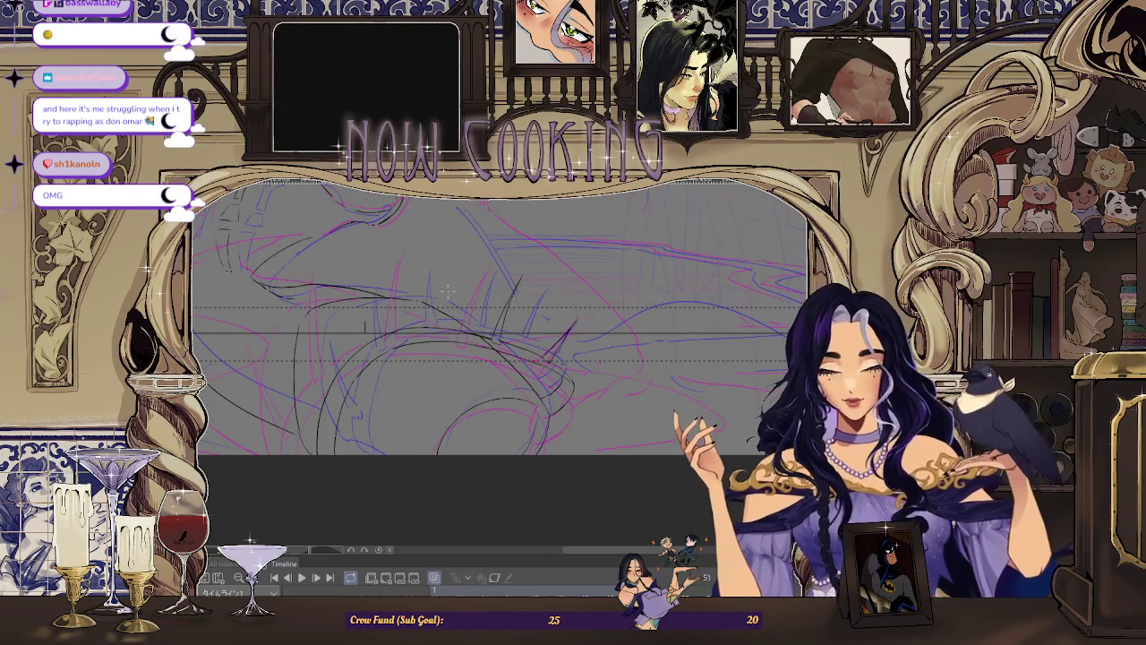
pyautogui.scroll(1, 454, 284)
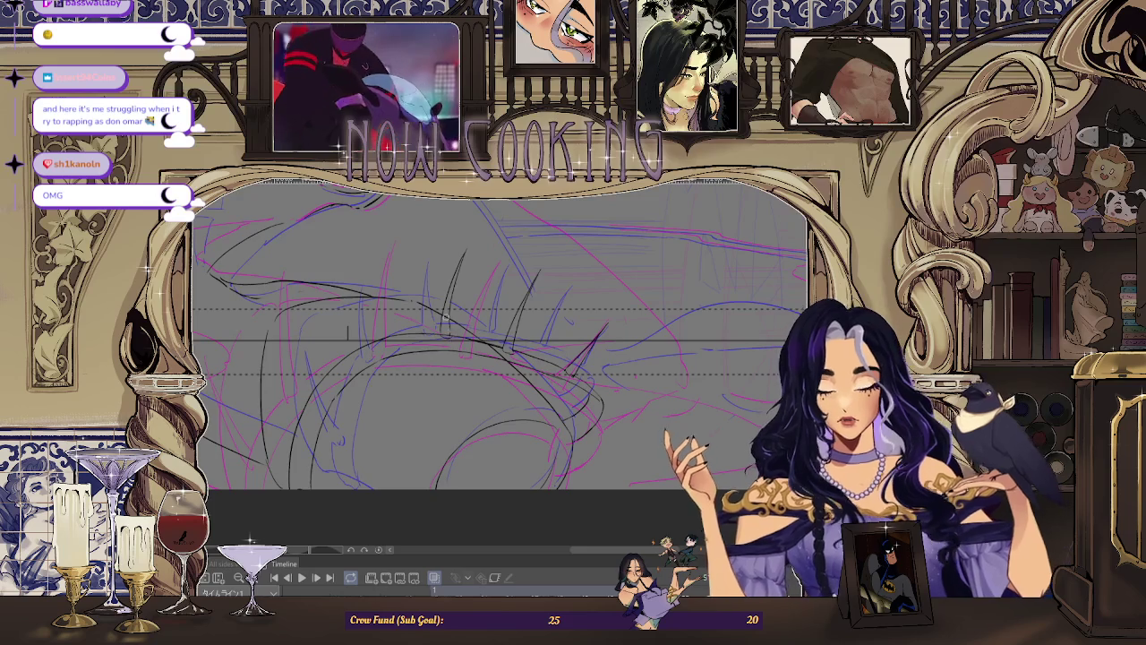
pyautogui.scroll(4, 444, 323)
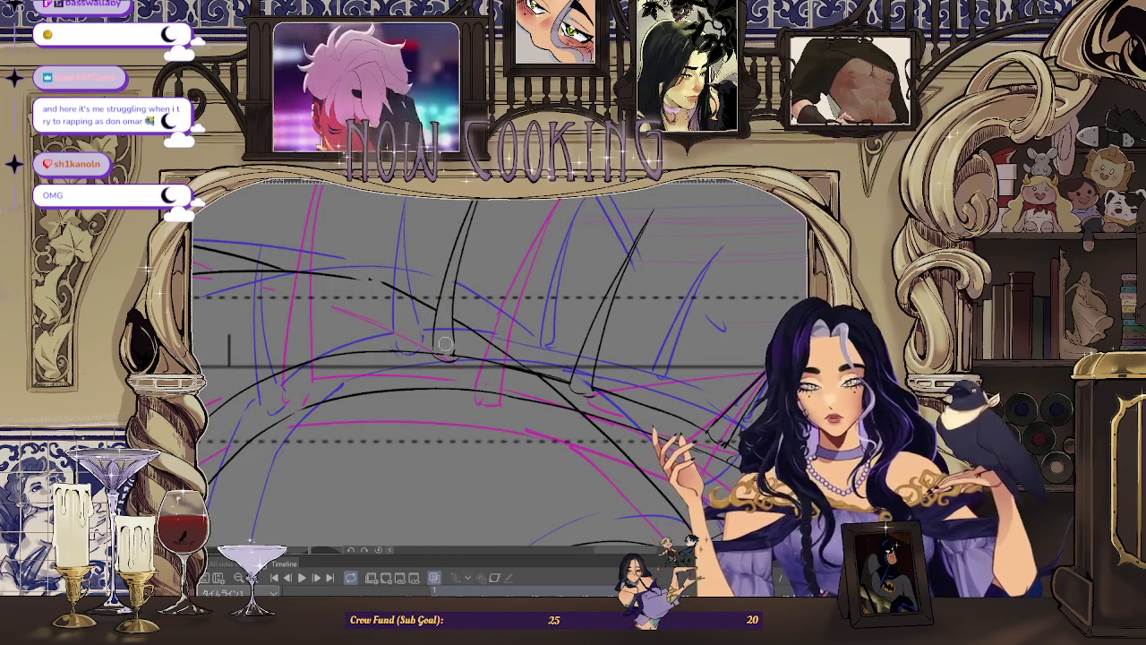
# Step: Ink a new pointed hair lock jutting up on the right side of the sketch
pyautogui.scroll(-2, 446, 341)
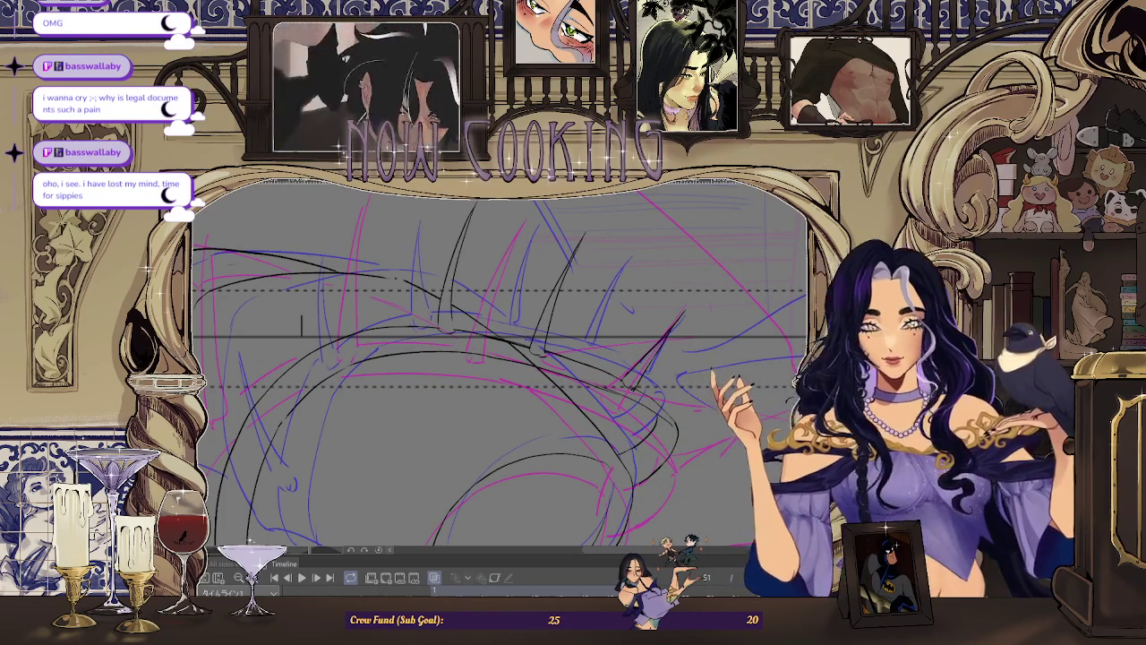
# Step: Zoom out and turn off onion skin to show only the current frame's inked lines
pyautogui.hotkey('ctrl', '-')
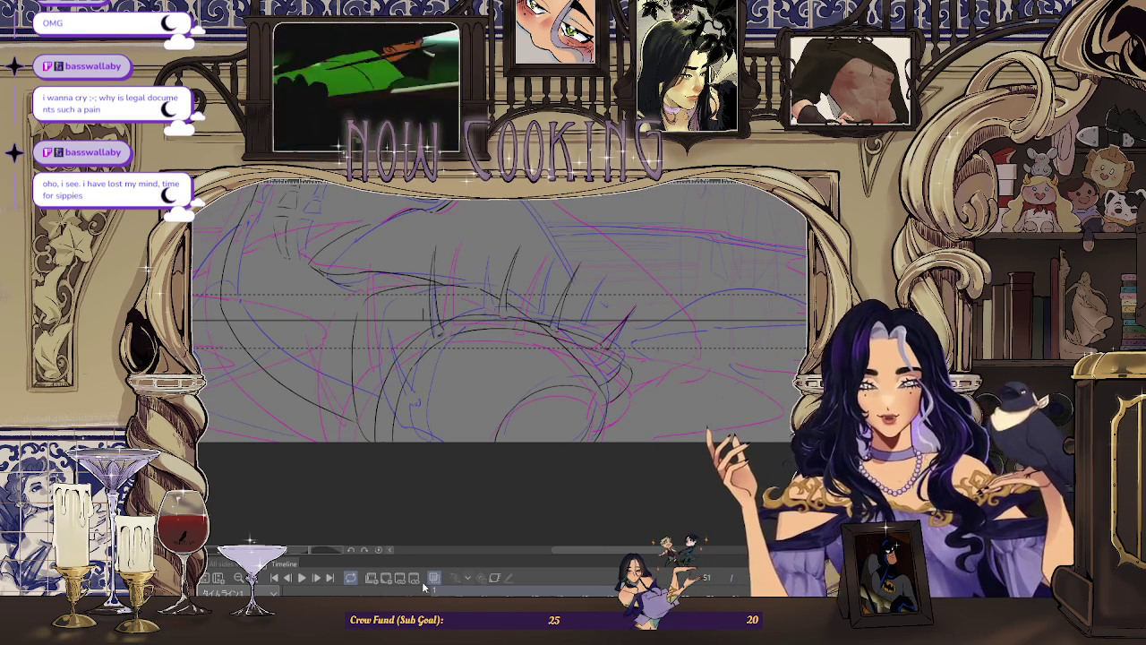
pyautogui.click(423, 581)
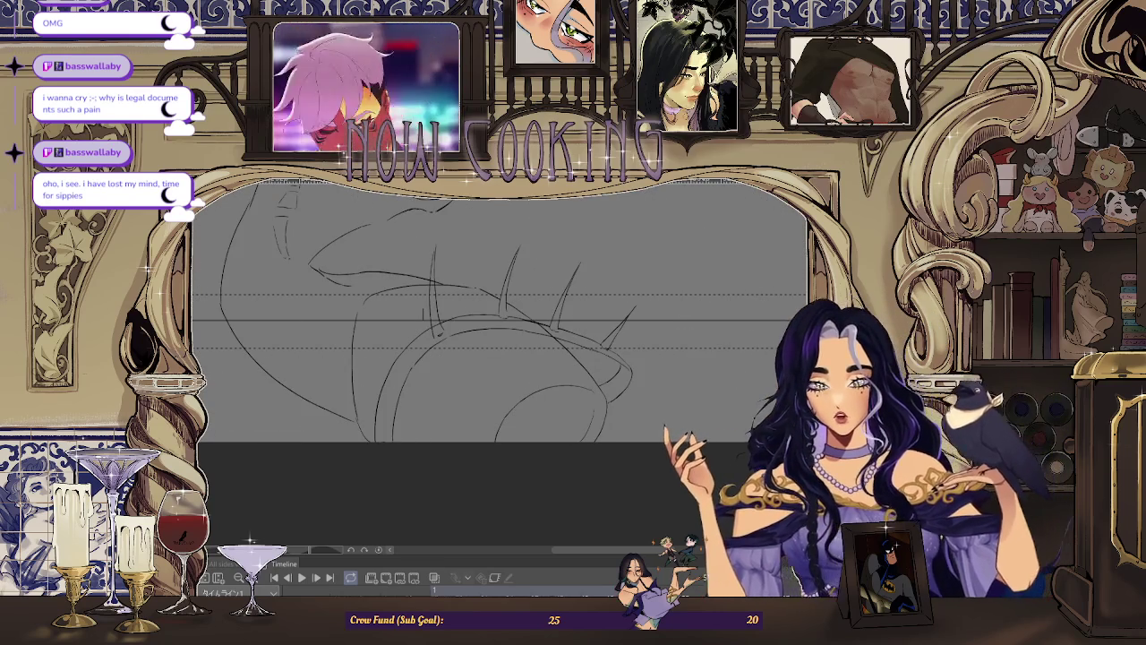
# Step: Re-enable the pink-and-blue onion skin and zoom in slightly
pyautogui.click(431, 579)
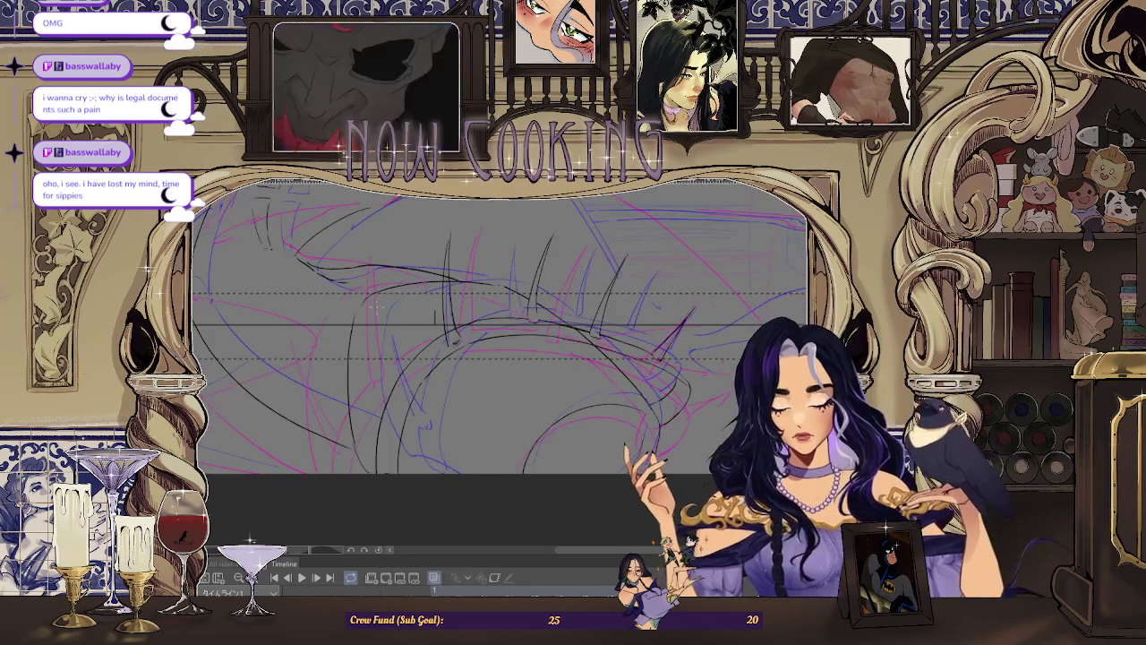
pyautogui.scroll(1, 499, 323)
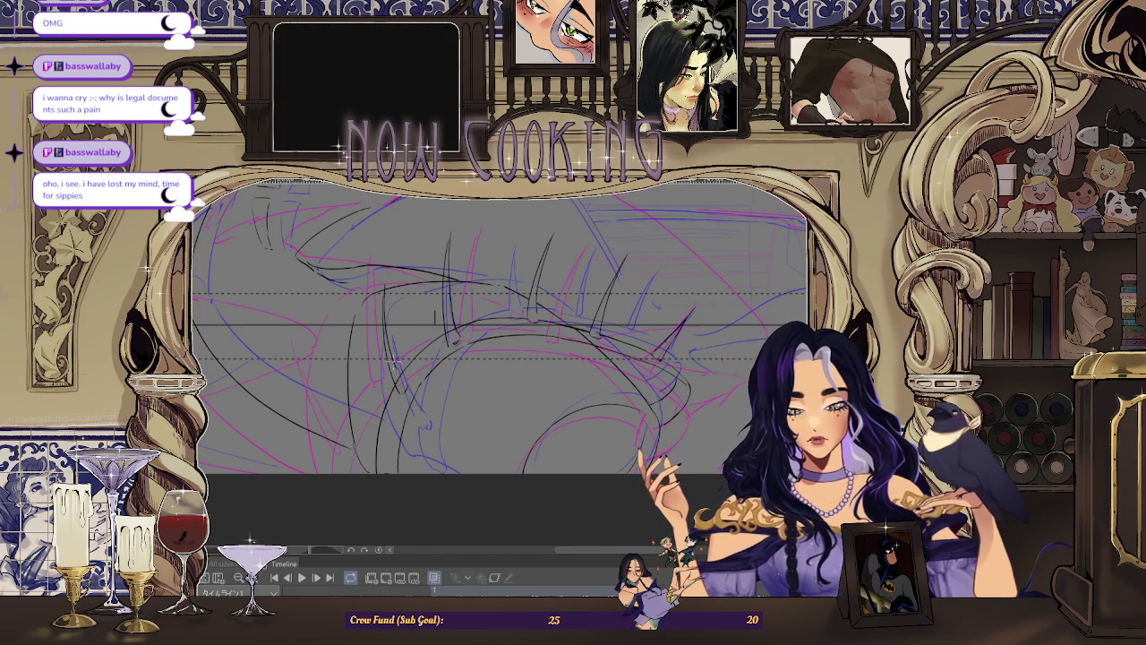
# Step: Ink more black hair spikes and strand curves, zooming in and out as needed
pyautogui.scroll(2, 498, 358)
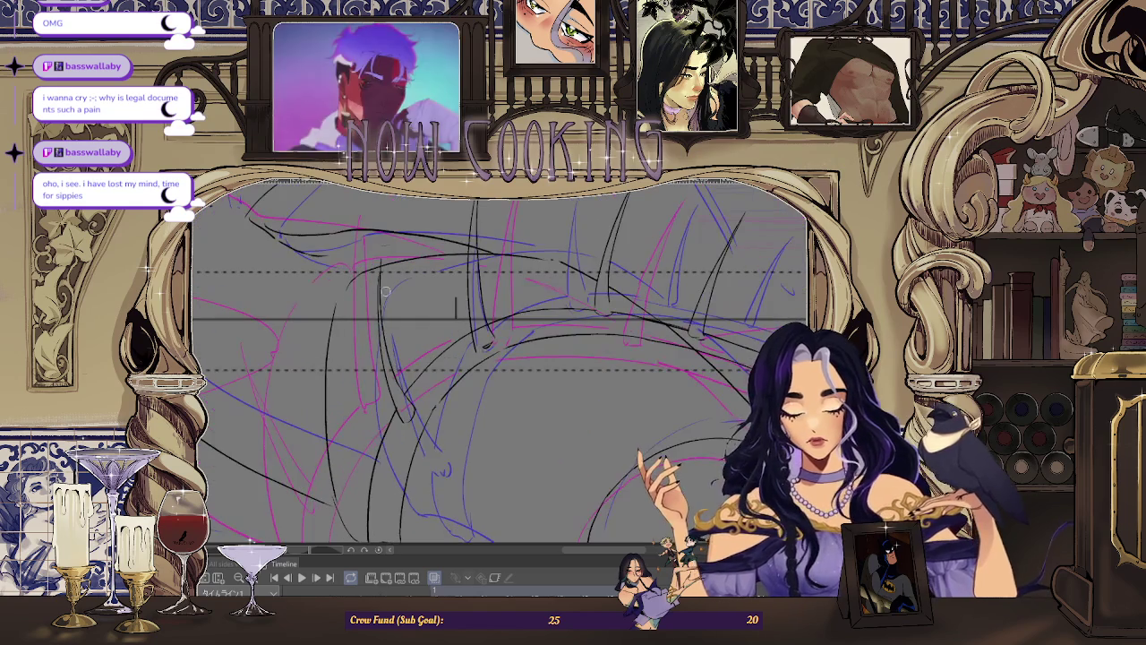
pyautogui.scroll(2, 498, 359)
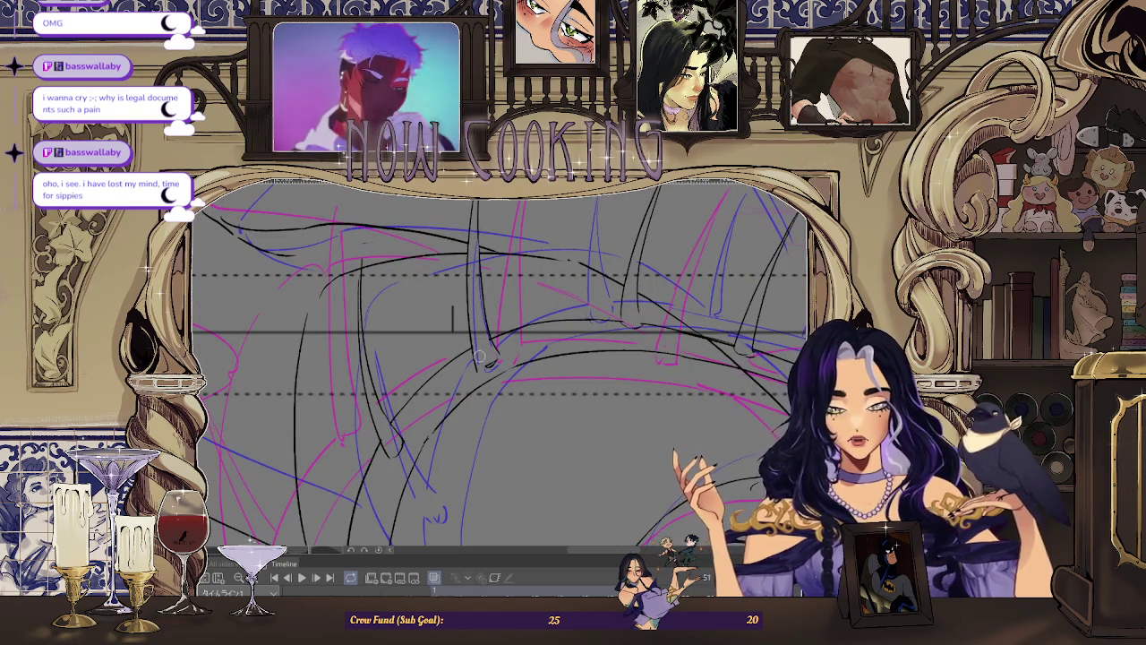
pyautogui.scroll(-3, 538, 203)
pyautogui.scroll(2, 538, 203)
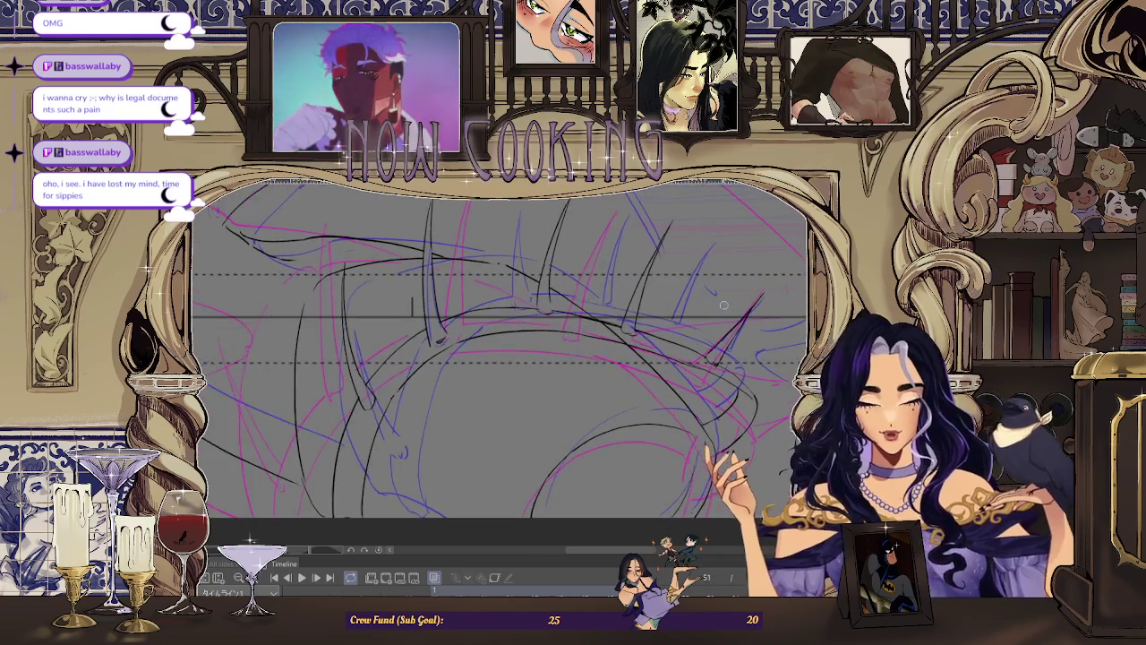
pyautogui.scroll(-2, 642, 311)
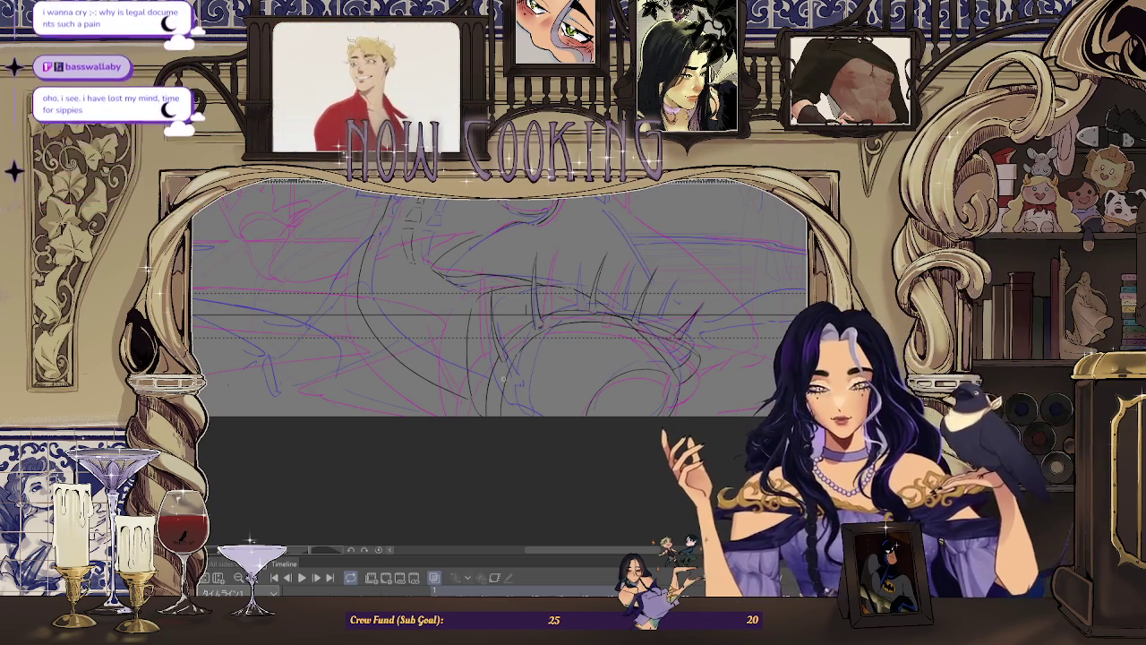
# Step: Fit the whole frame in view, mirror it horizontally, and zoom into the collar
pyautogui.press('Right')
pyautogui.scroll(-2, 498, 295)
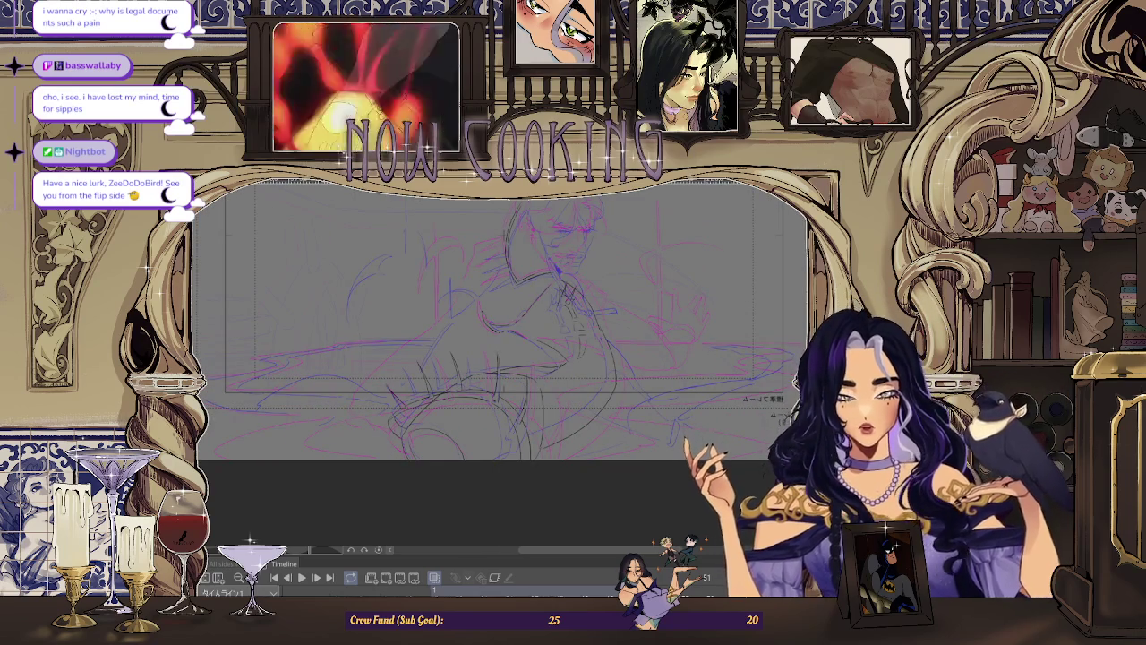
pyautogui.press('h')
pyautogui.scroll(2, 498, 322)
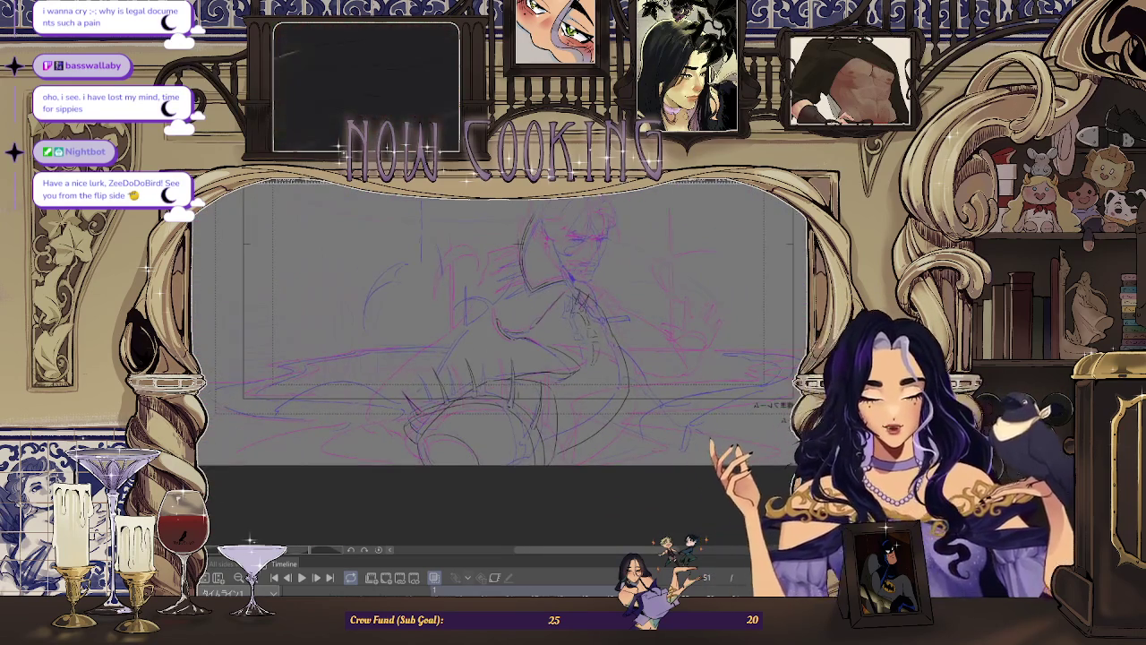
pyautogui.scroll(3, 501, 322)
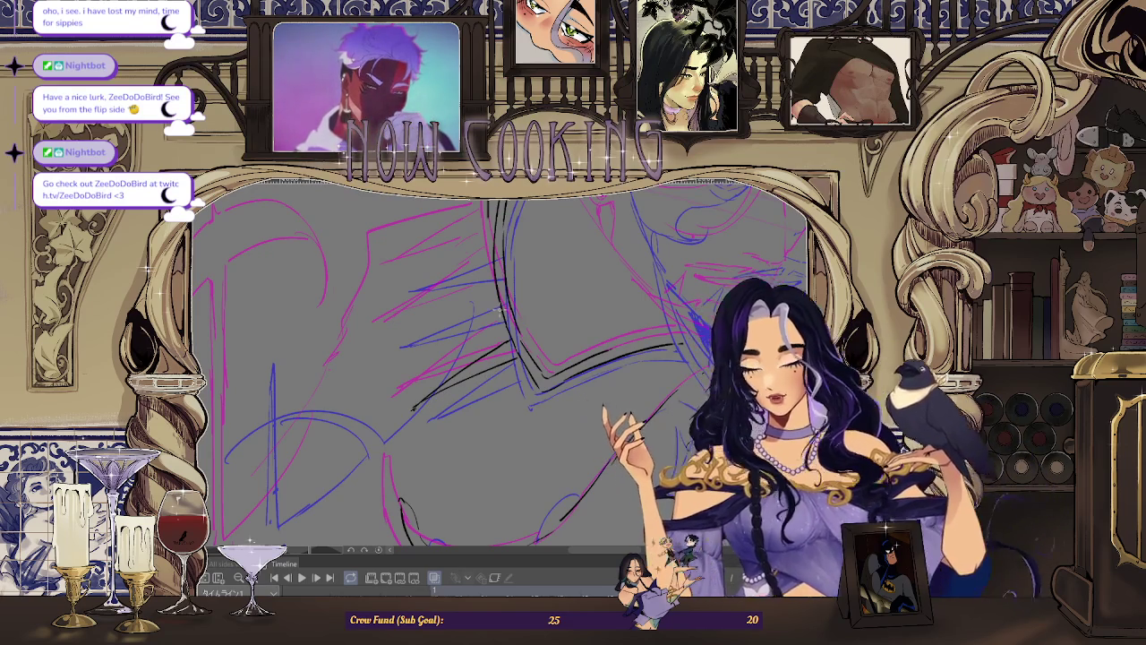
# Step: Trace spiky black strands along the lower sweeping collar curve, then zoom out
pyautogui.scroll(2, 490, 335)
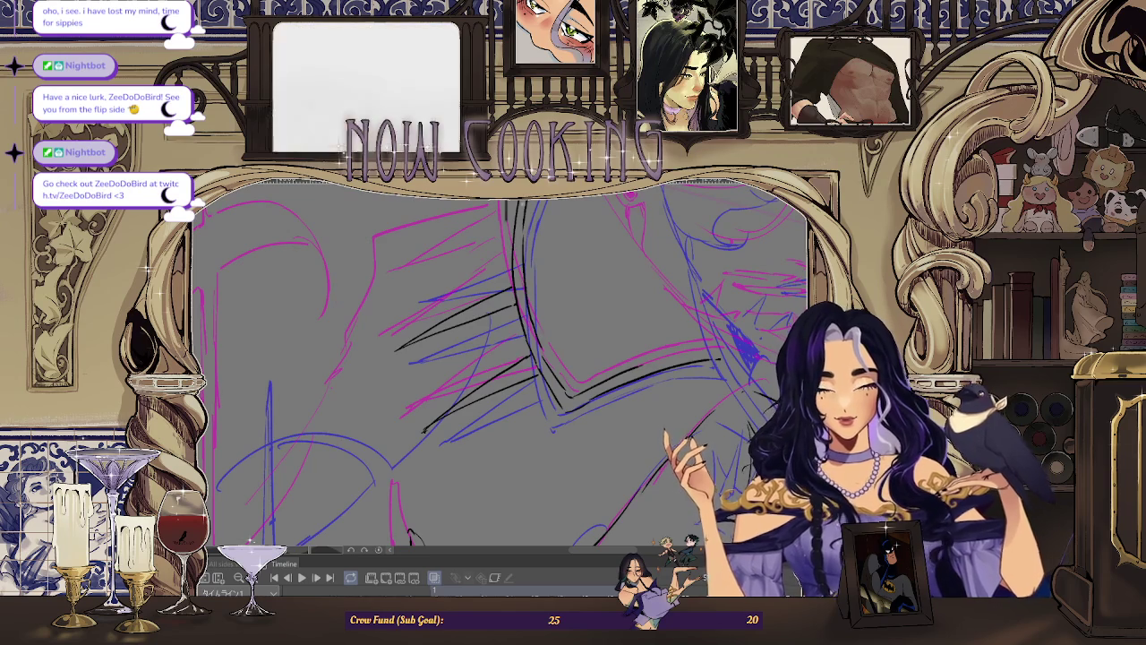
pyautogui.scroll(-3, 470, 264)
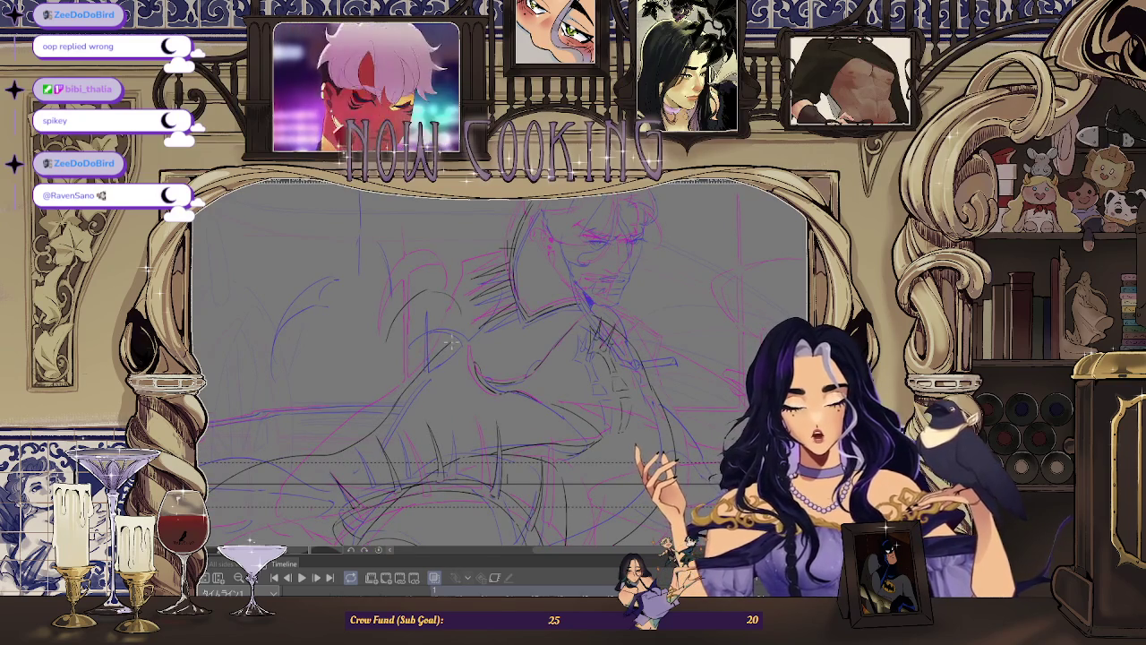
# Step: Ink additional hair strands, preview the animation playback, and zoom toward the face
pyautogui.scroll(-3, 454, 339)
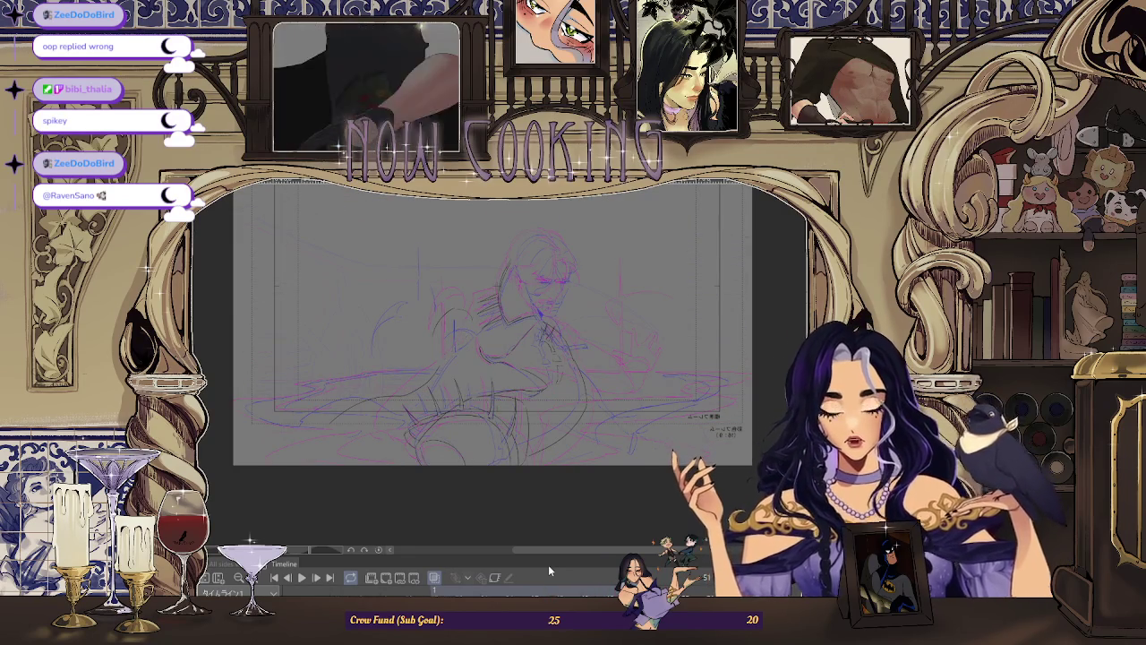
pyautogui.scroll(2, 384, 423)
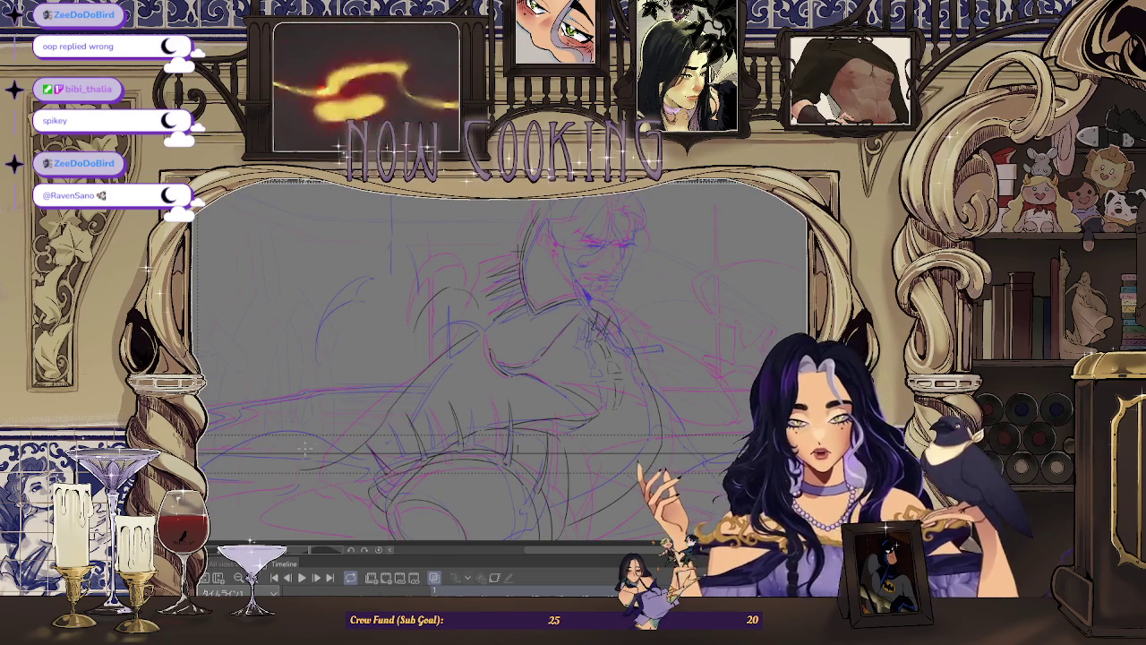
pyautogui.scroll(-2, 474, 495)
pyautogui.press('space')
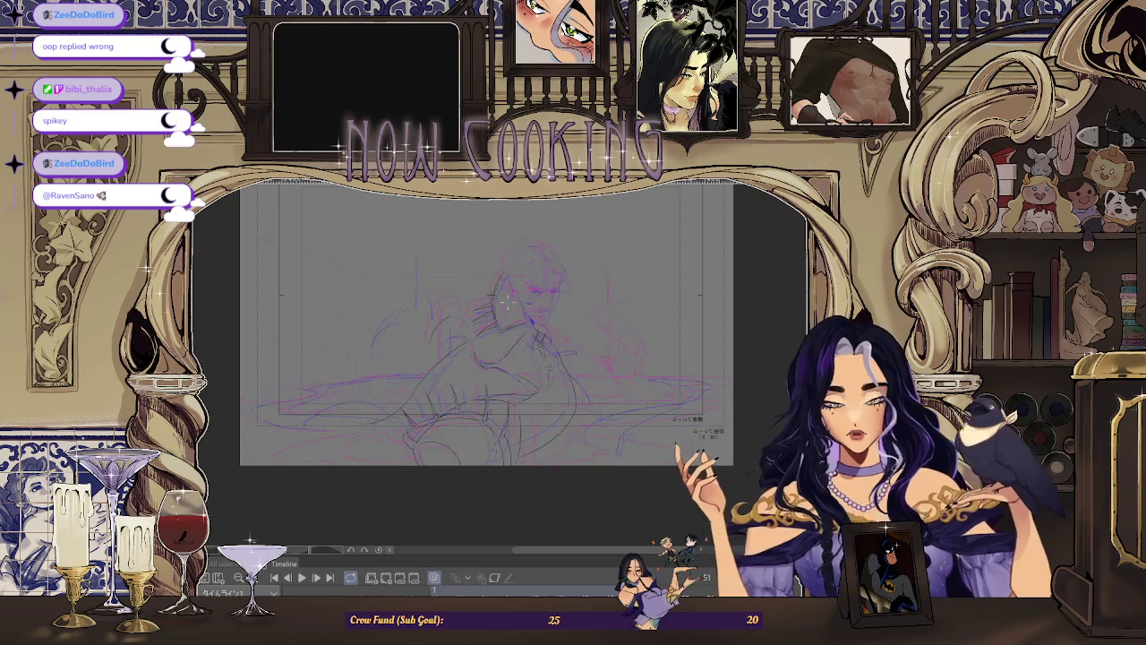
pyautogui.scroll(5, 455, 357)
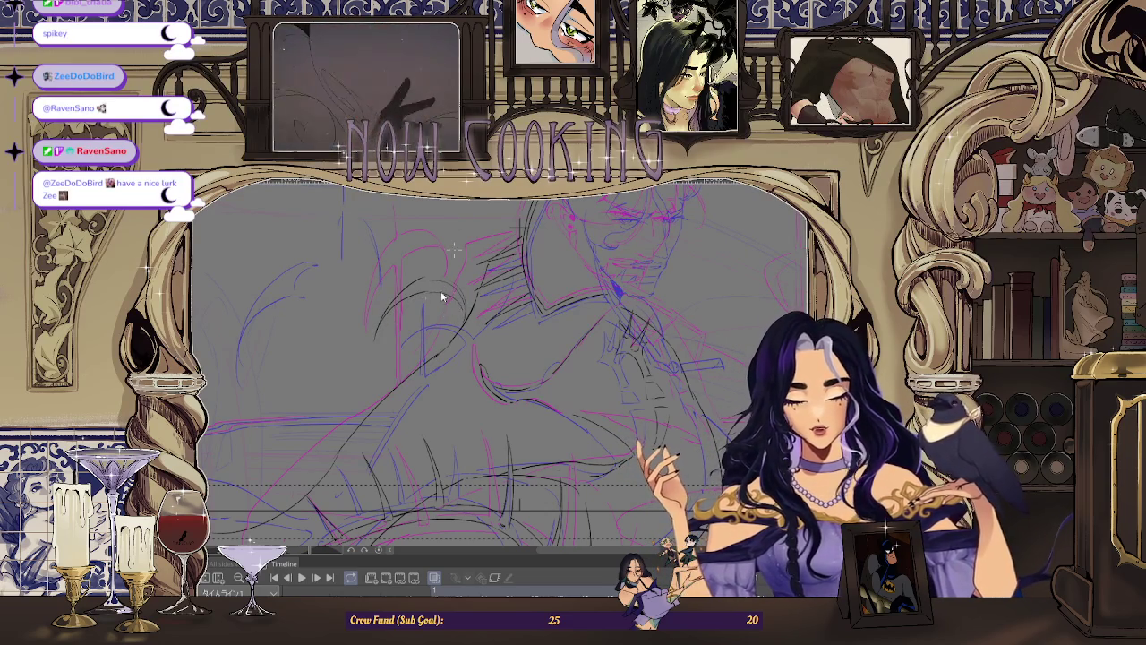
# Step: Zoom in and briefly mirror the view to check the lineart, then flip it back
pyautogui.scroll(3, 466, 261)
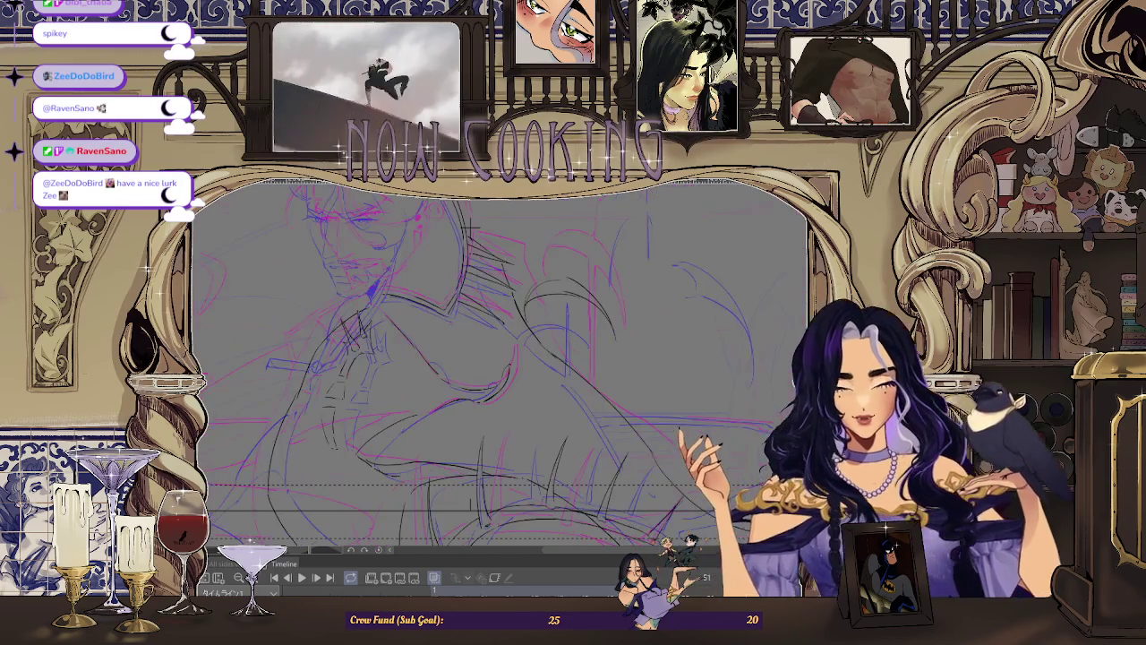
pyautogui.scroll(2, 542, 253)
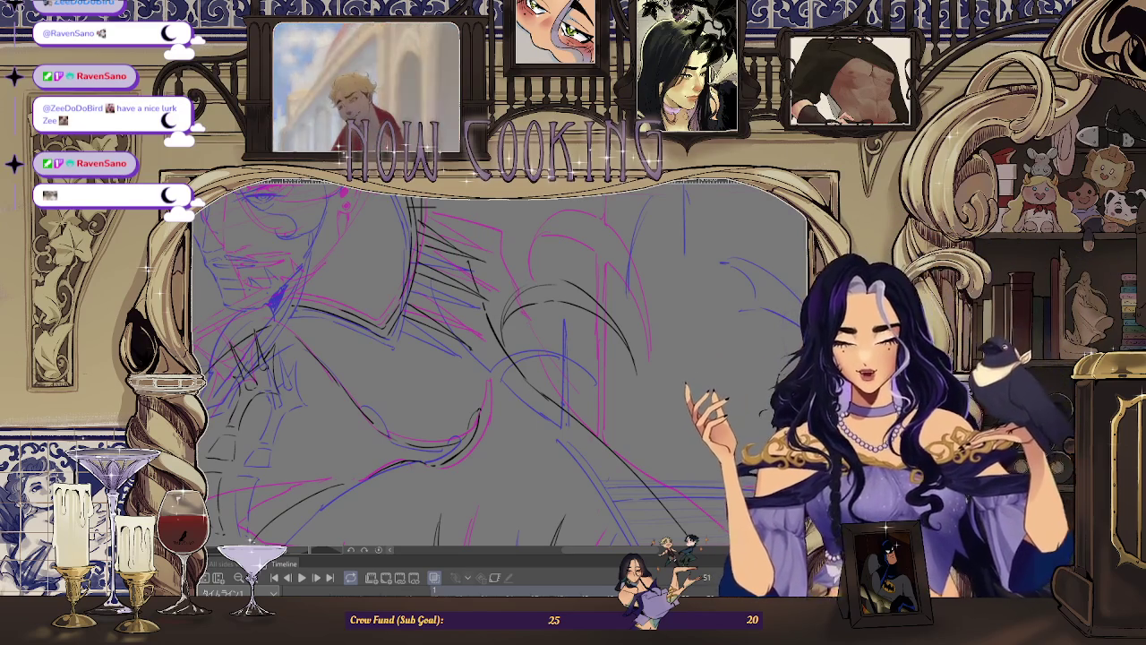
pyautogui.press('h')
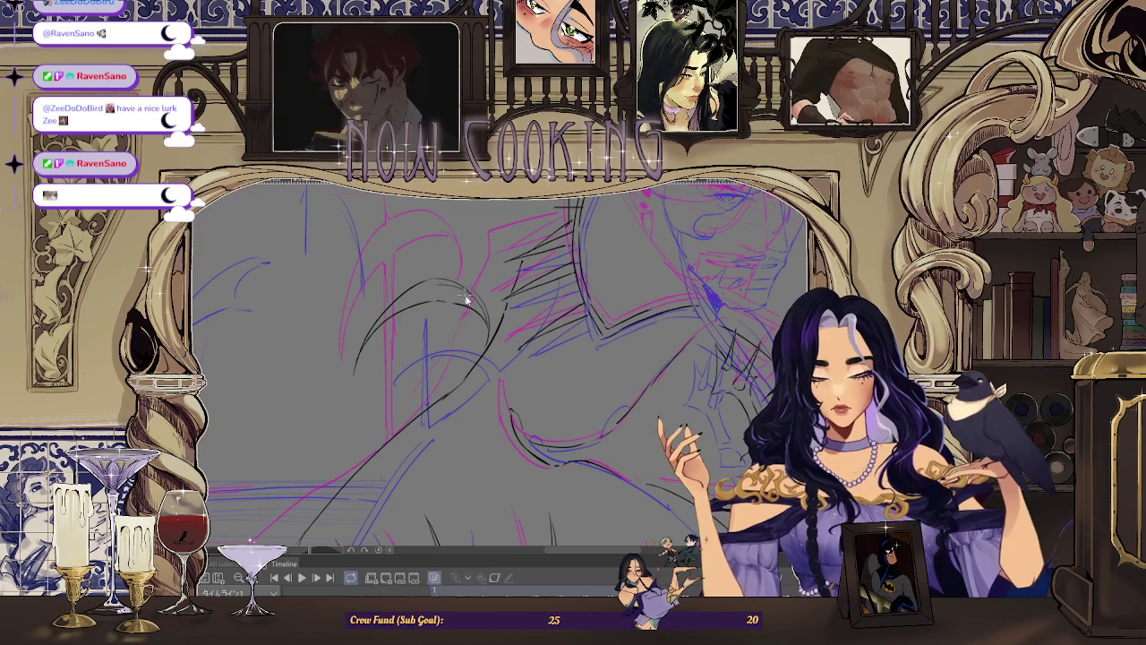
pyautogui.press('h')
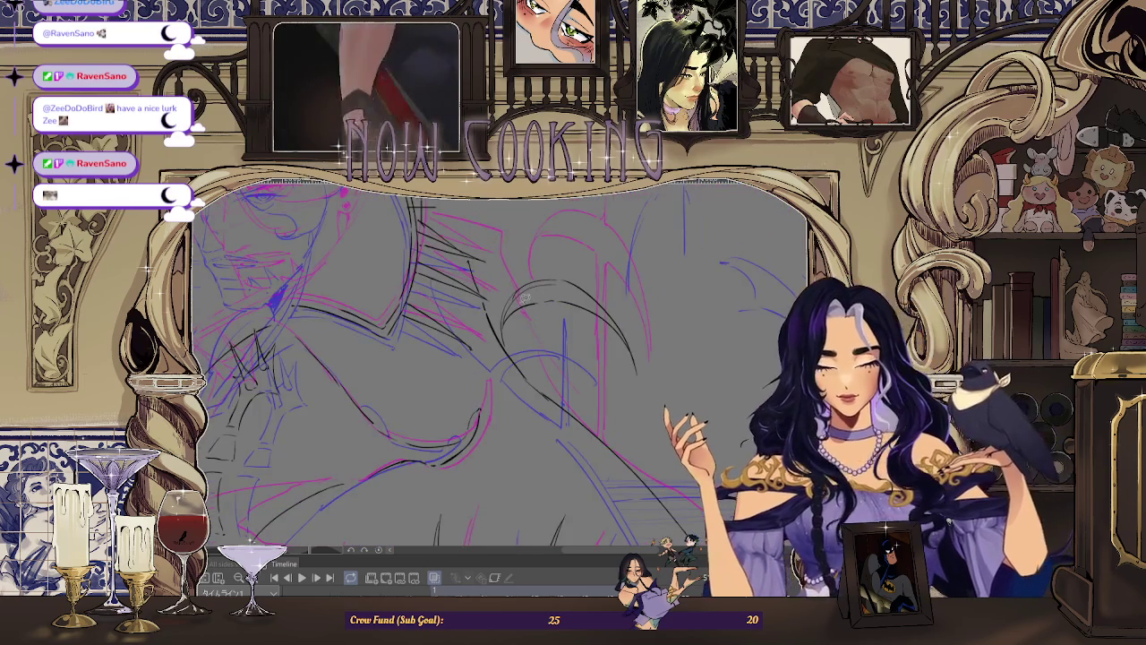
pyautogui.scroll(2, 499, 366)
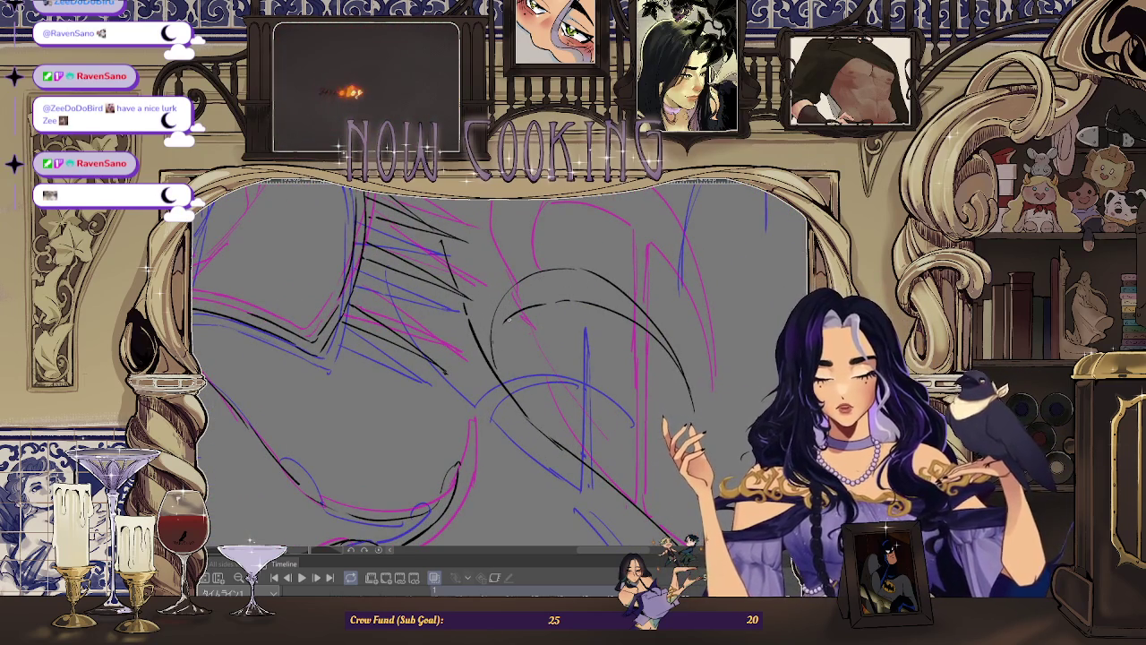
pyautogui.scroll(2, 538, 283)
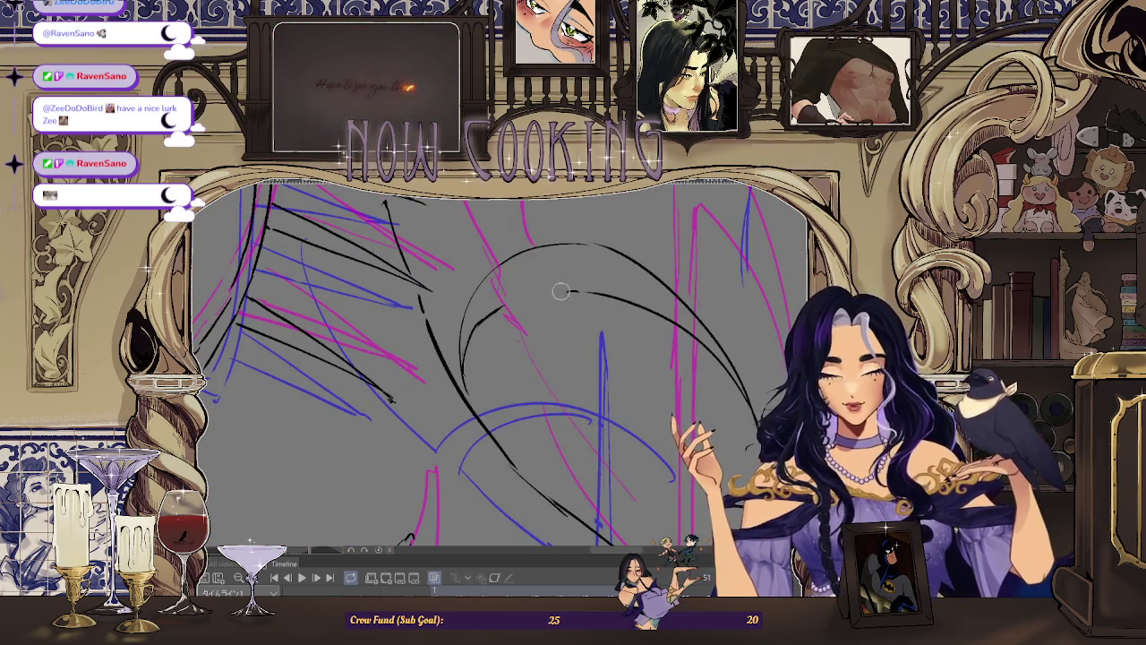
# Step: Undo the stray curved stroke and ink a long vertical line down the shoulder
pyautogui.hotkey('ctrl', 'z')
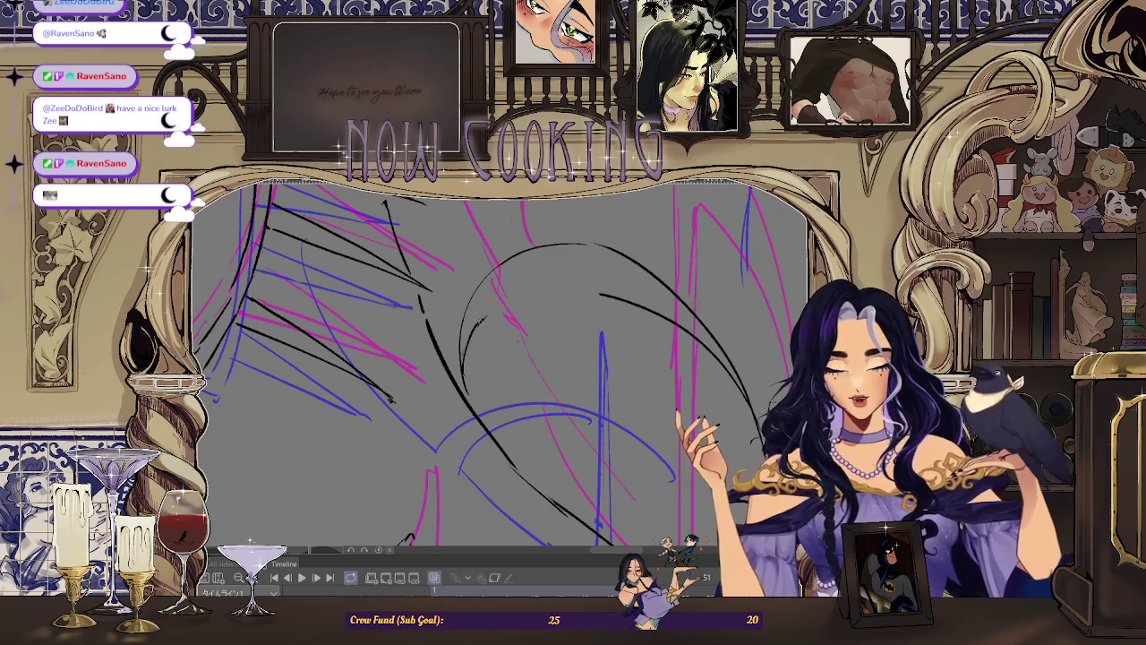
pyautogui.scroll(-1, 587, 294)
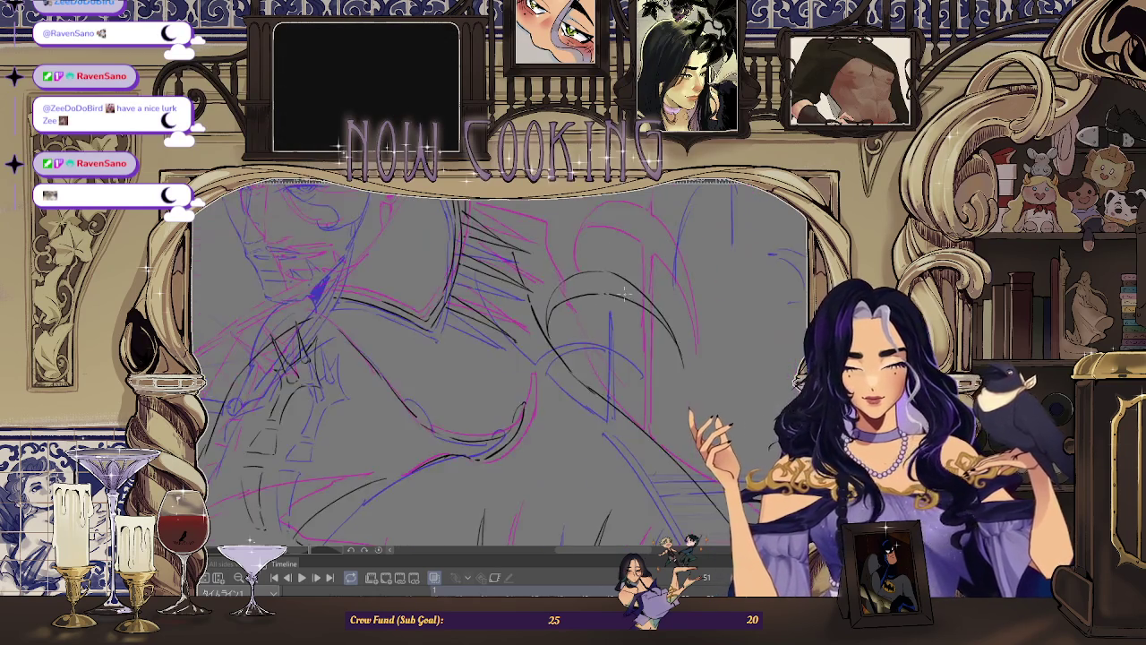
pyautogui.scroll(-1, 613, 322)
pyautogui.scroll(-1, 633, 345)
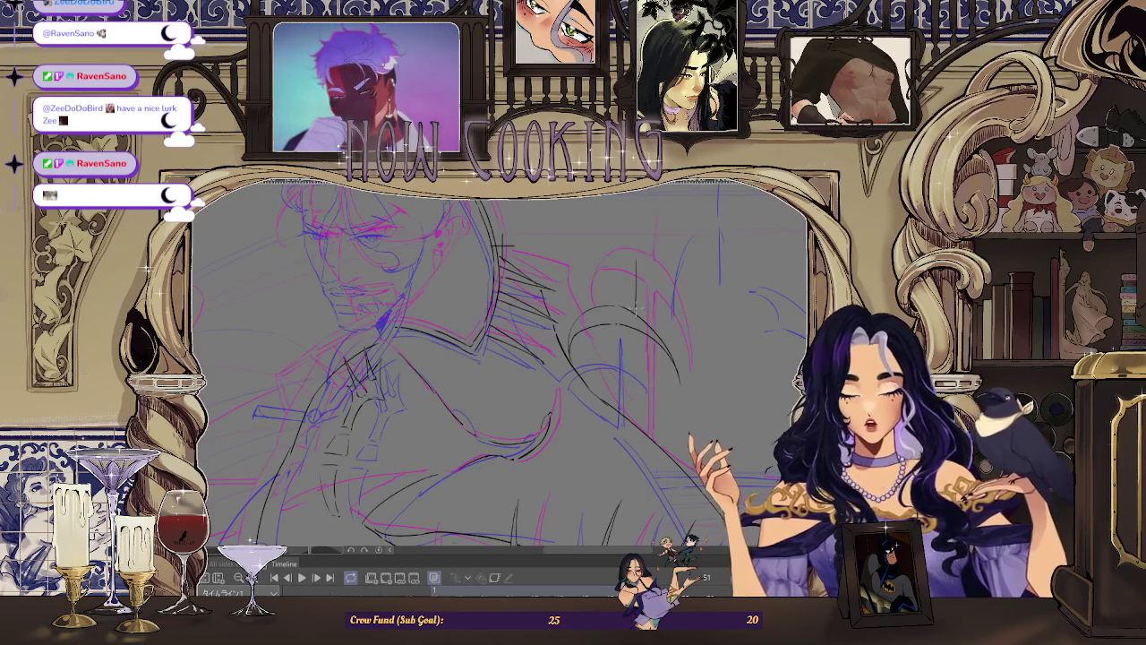
pyautogui.moveTo(635, 307); pyautogui.dragTo(636, 356)
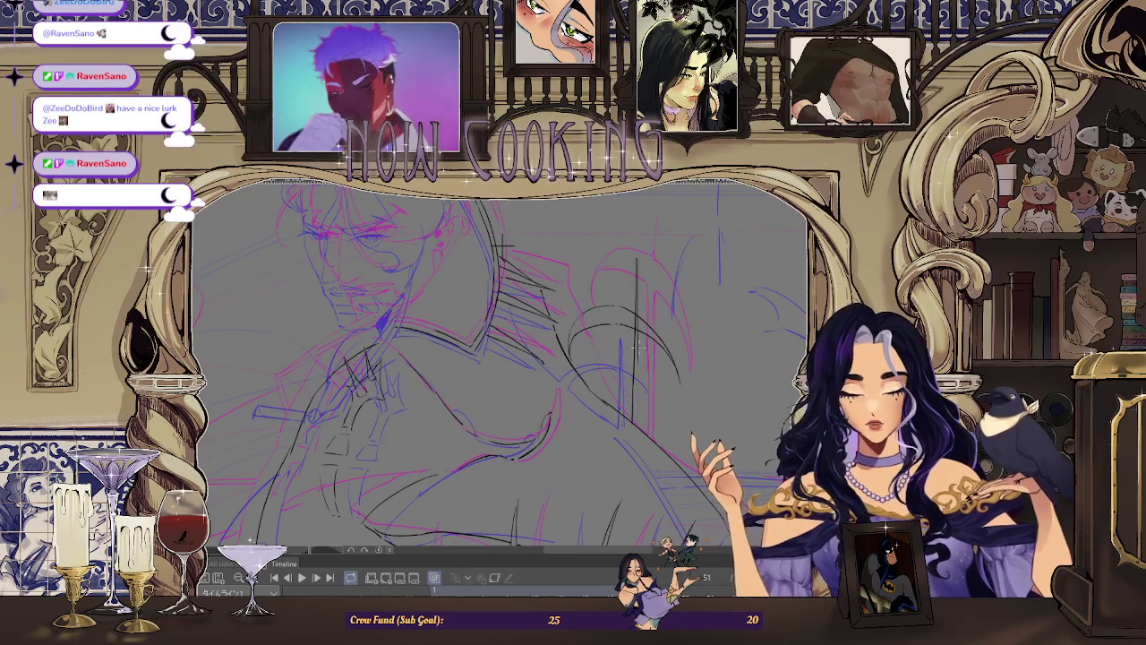
pyautogui.moveTo(637, 400); pyautogui.dragTo(634, 431)
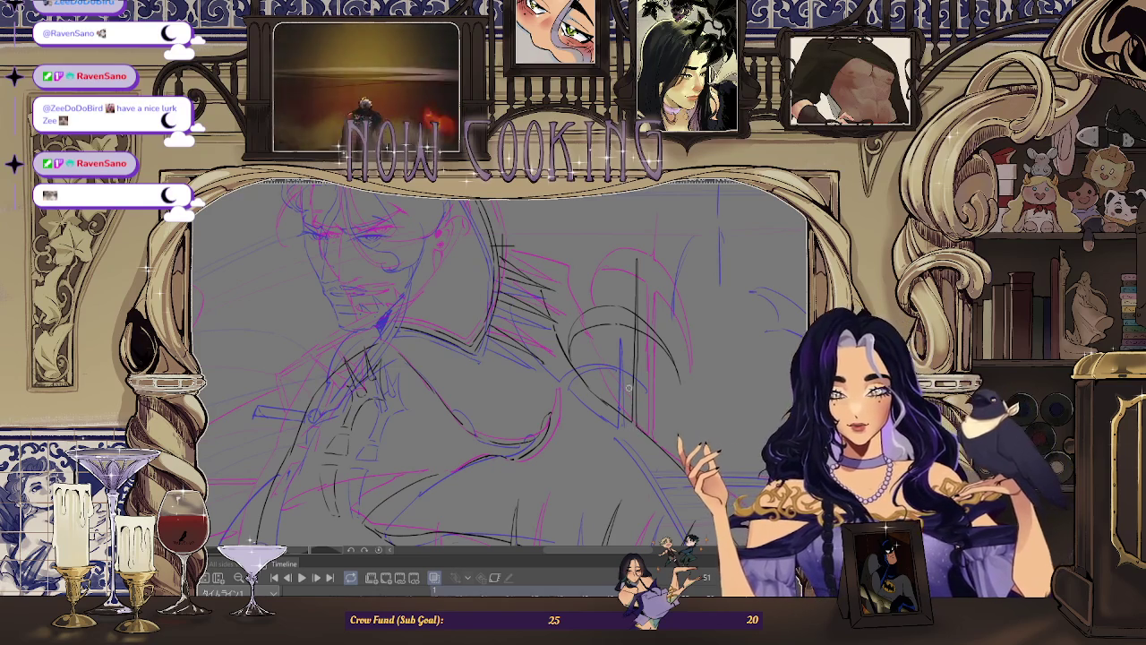
pyautogui.scroll(2, 635, 324)
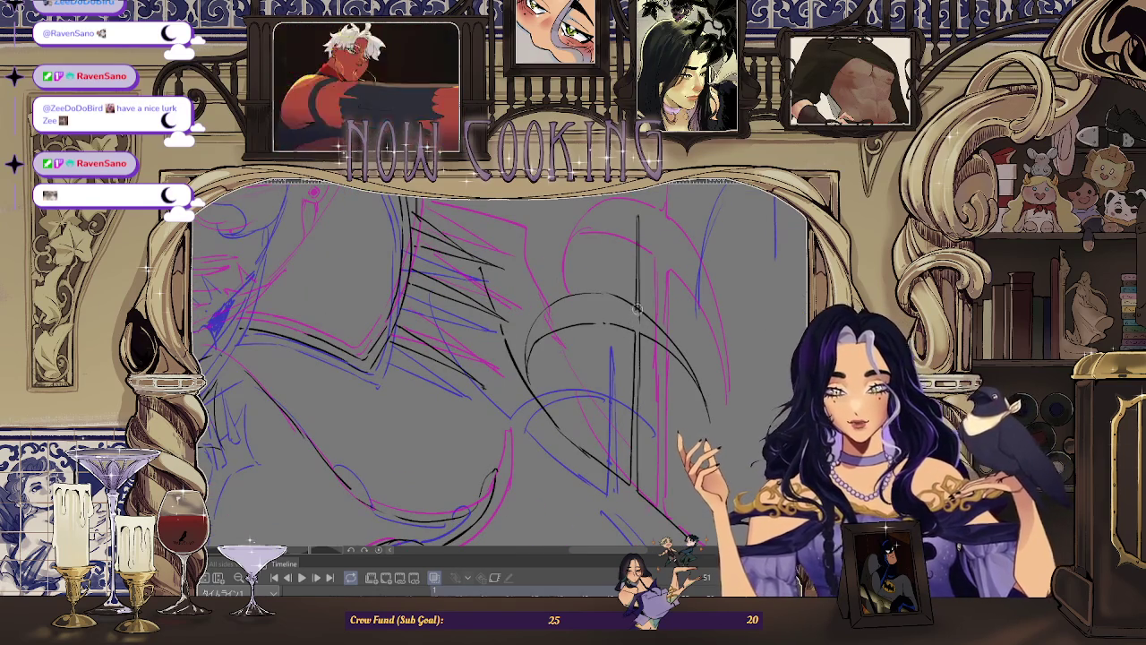
pyautogui.scroll(-2, 638, 314)
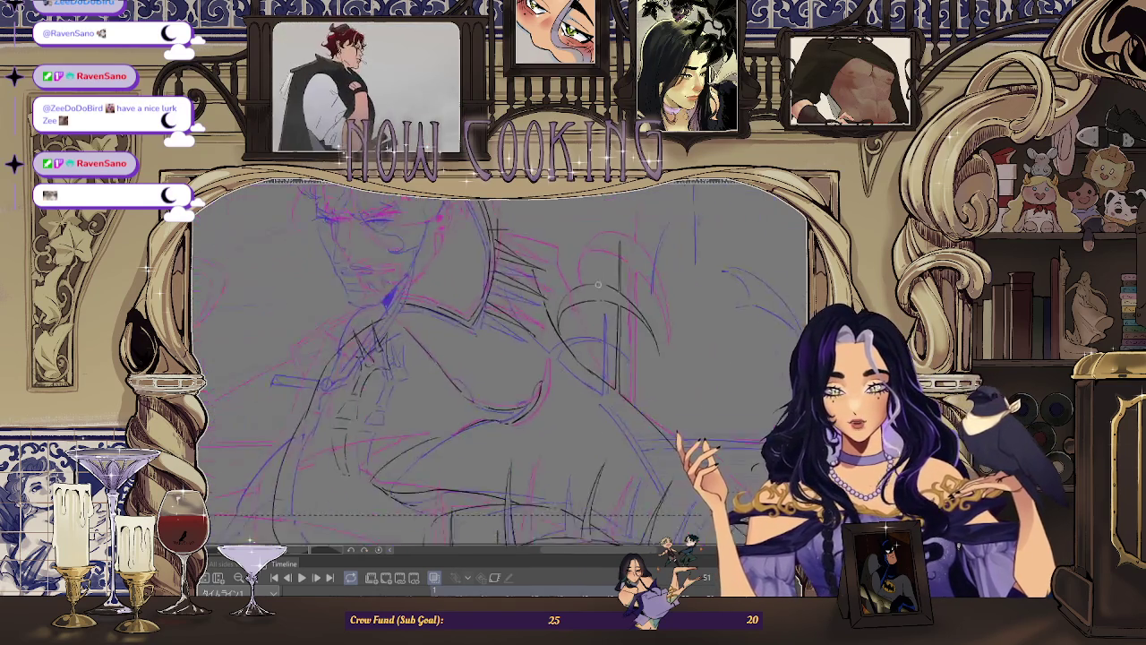
pyautogui.scroll(-2, 624, 302)
# Step: Restore the unmirrored view and step through the animation frames to review the other poses
pyautogui.press('h')
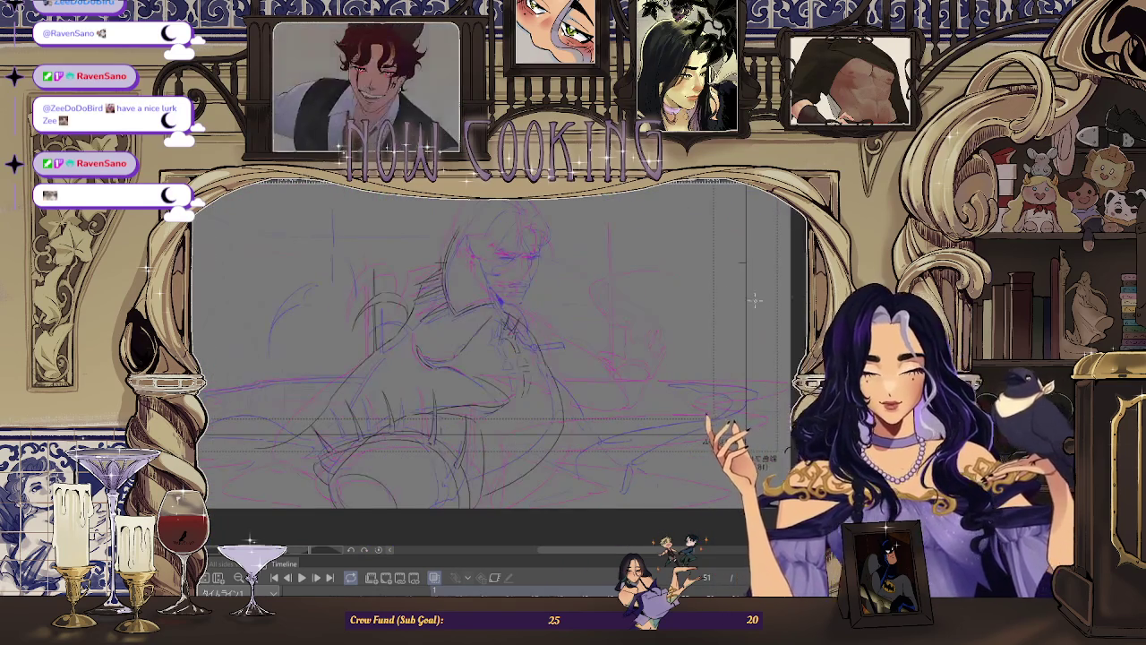
pyautogui.hotkey('ctrl', 'z')
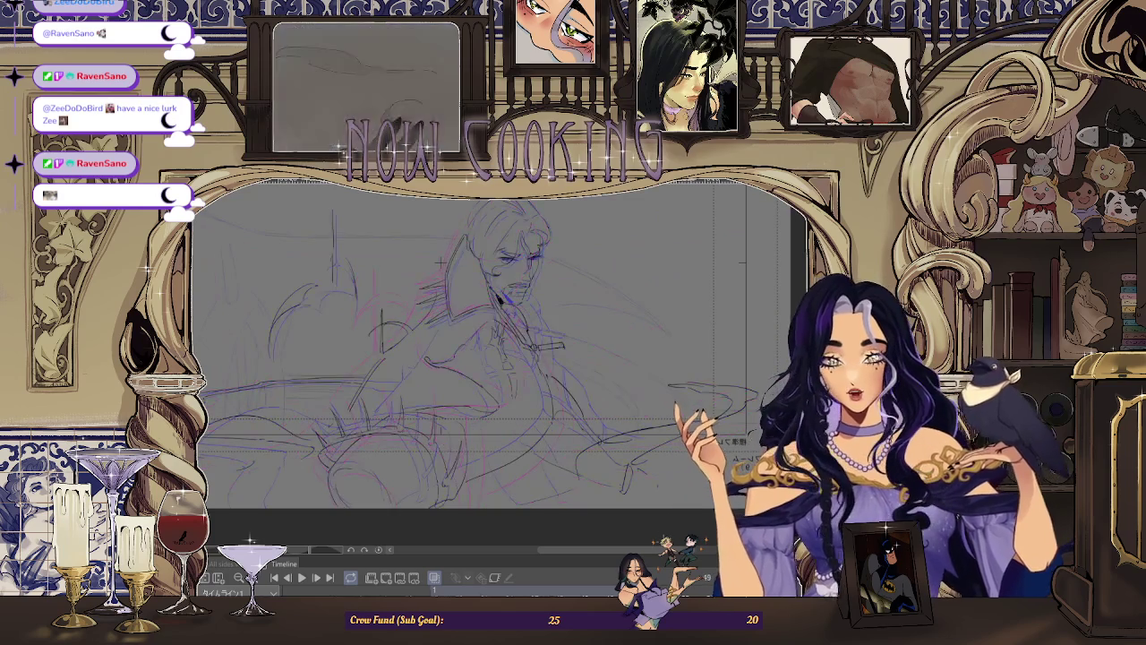
pyautogui.hotkey('ctrl', 'z')
pyautogui.hotkey('ctrl', 'z')
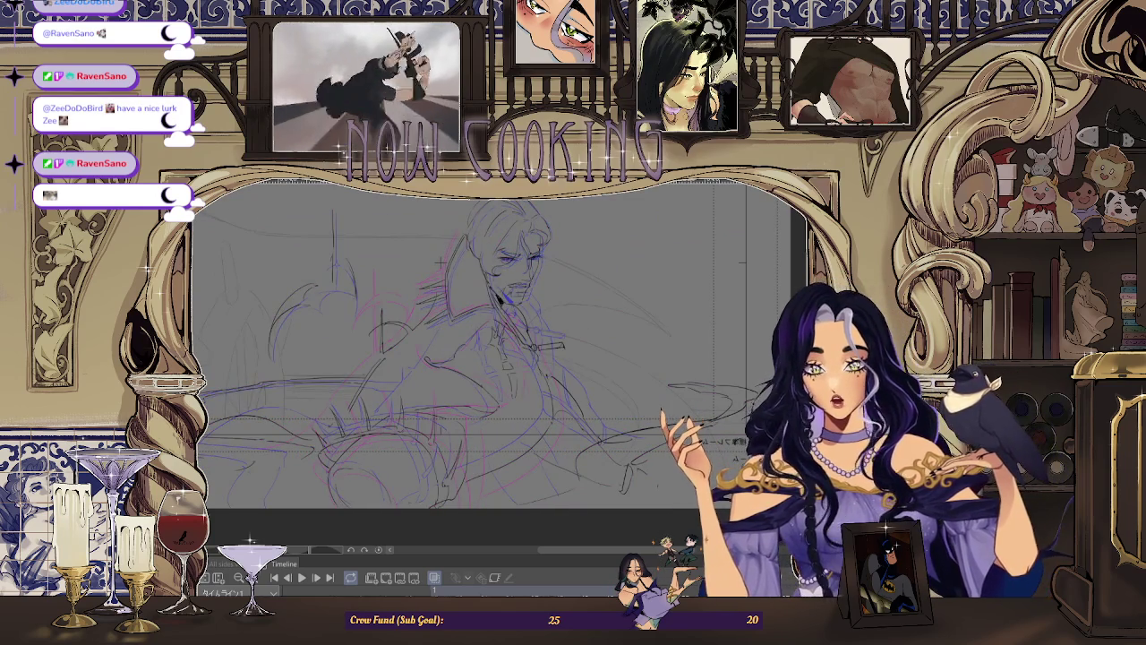
pyautogui.hotkey('ctrl', 'z')
pyautogui.hotkey('ctrl', 'z')
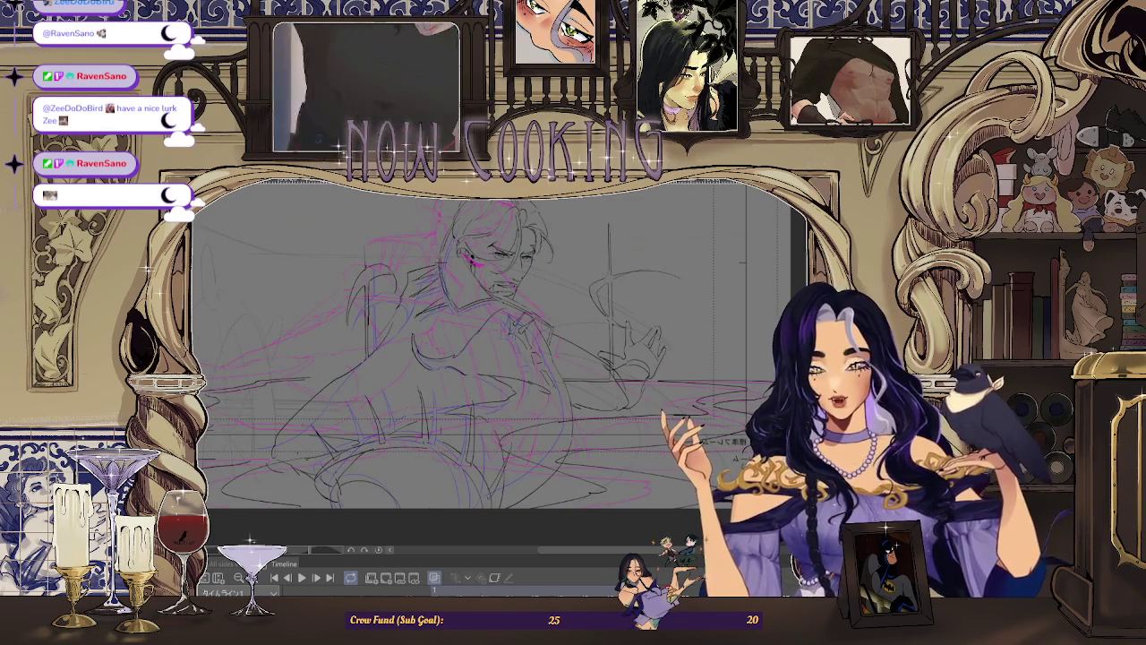
pyautogui.hotkey('ctrl', 'z')
pyautogui.hotkey('ctrl', 'z')
pyautogui.hotkey('ctrl', 'z')
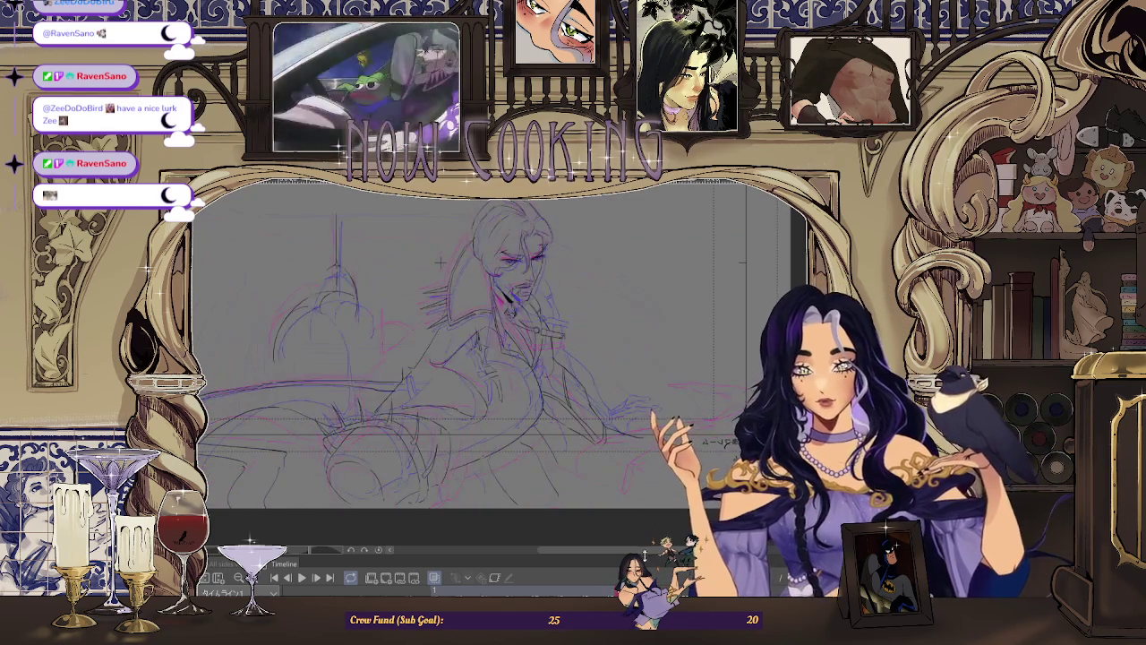
pyautogui.hotkey('ctrl', 'z')
pyautogui.hotkey('ctrl', 'z')
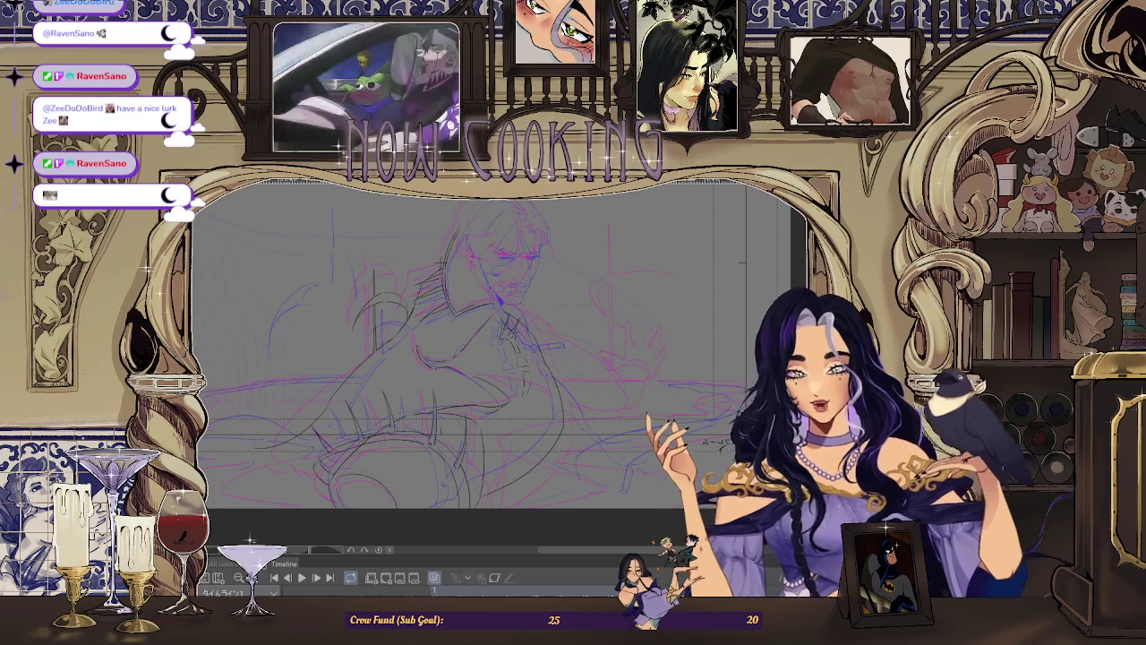
pyautogui.hotkey('ctrl', 'z')
pyautogui.hotkey('ctrl', 'z')
pyautogui.hotkey('ctrl', 'z')
pyautogui.hotkey('ctrl', 'z')
pyautogui.hotkey('ctrl', 'z')
pyautogui.hotkey('ctrl', 'z')
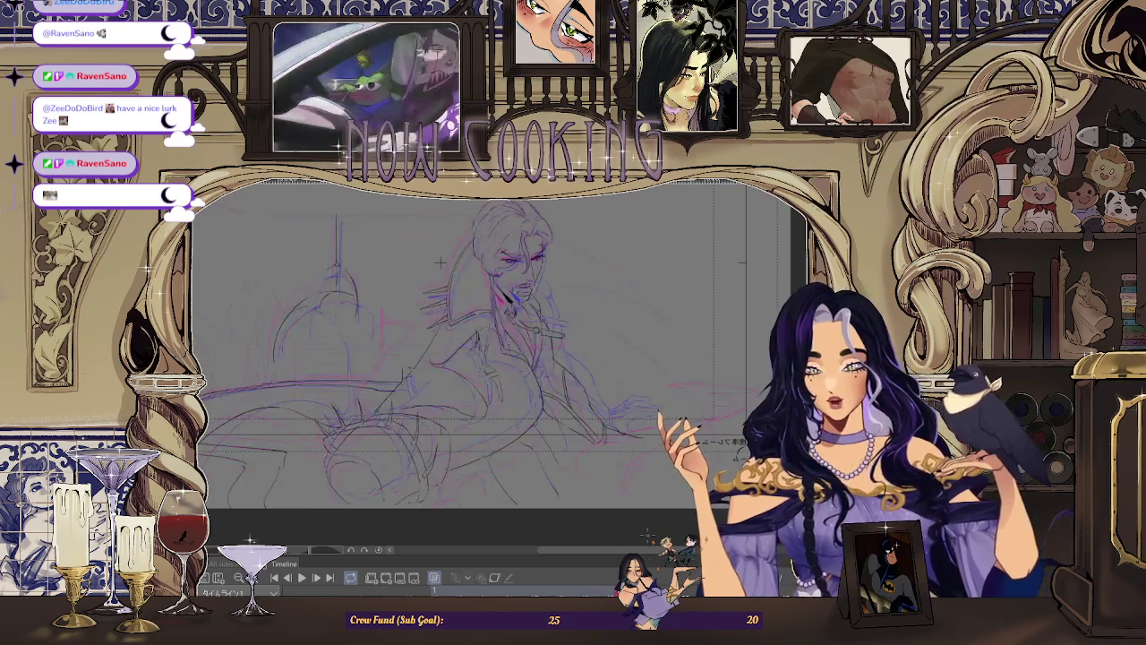
pyautogui.hotkey('ctrl', 'z')
pyautogui.hotkey('ctrl', 'z')
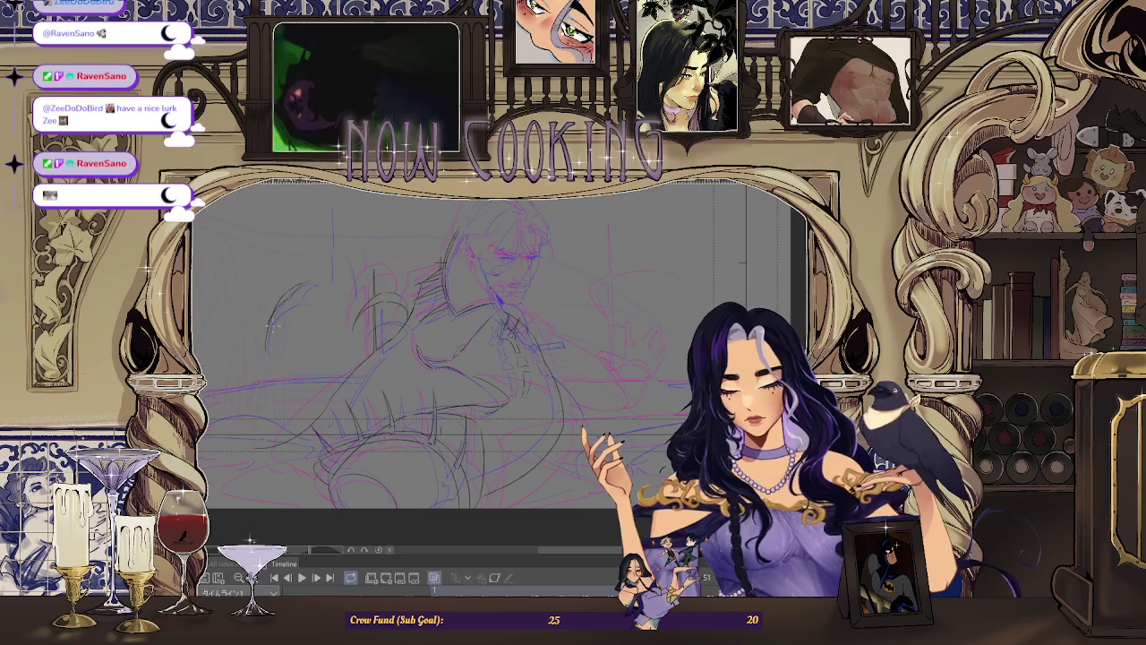
pyautogui.hotkey('ctrl', 'z')
pyautogui.hotkey('ctrl', 'z')
pyautogui.hotkey('ctrl', 'z')
pyautogui.hotkey('ctrl', 'z')
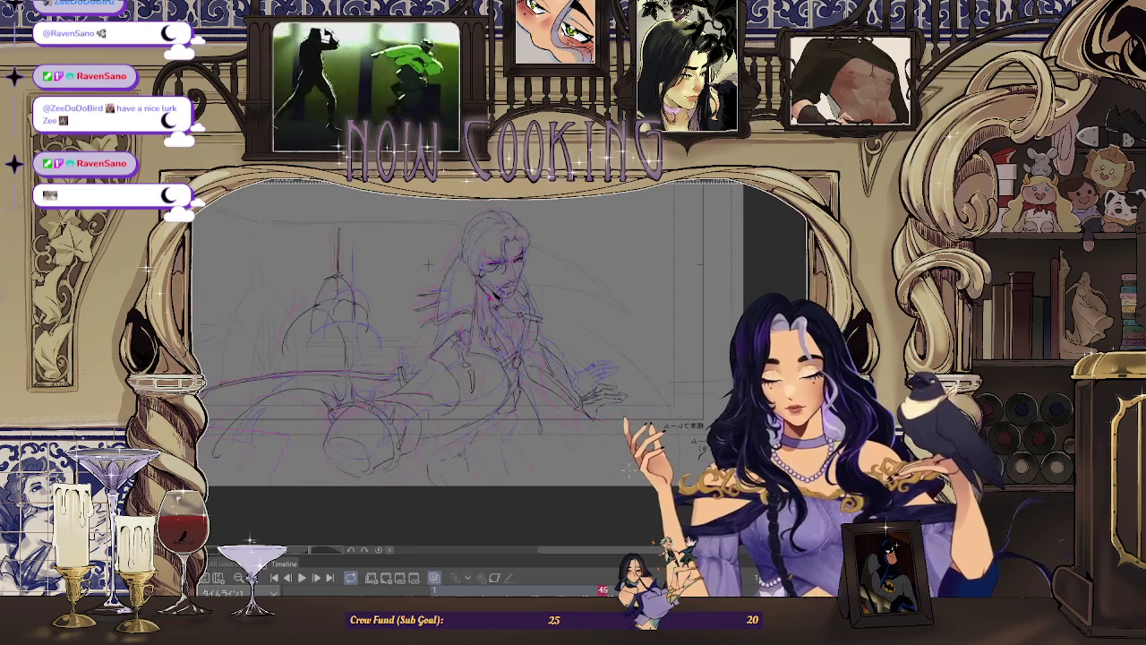
pyautogui.hotkey('ctrl', 'z')
pyautogui.hotkey('ctrl', 'z')
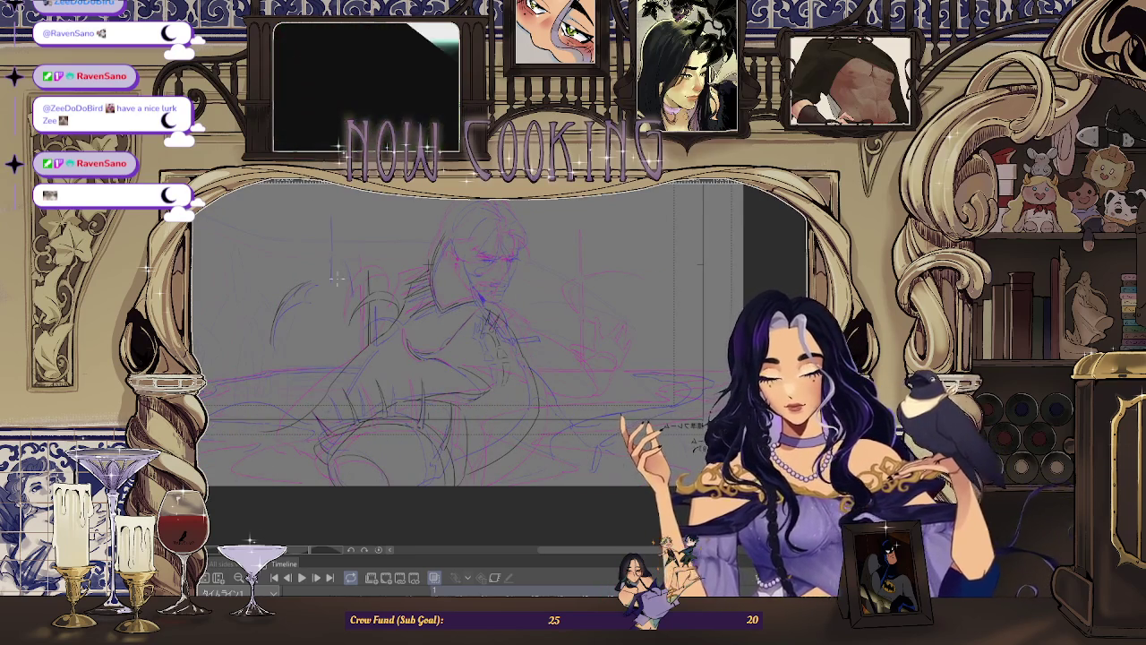
pyautogui.hotkey('ctrl', 'z')
pyautogui.hotkey('ctrl', 'z')
pyautogui.hotkey('ctrl', 'z')
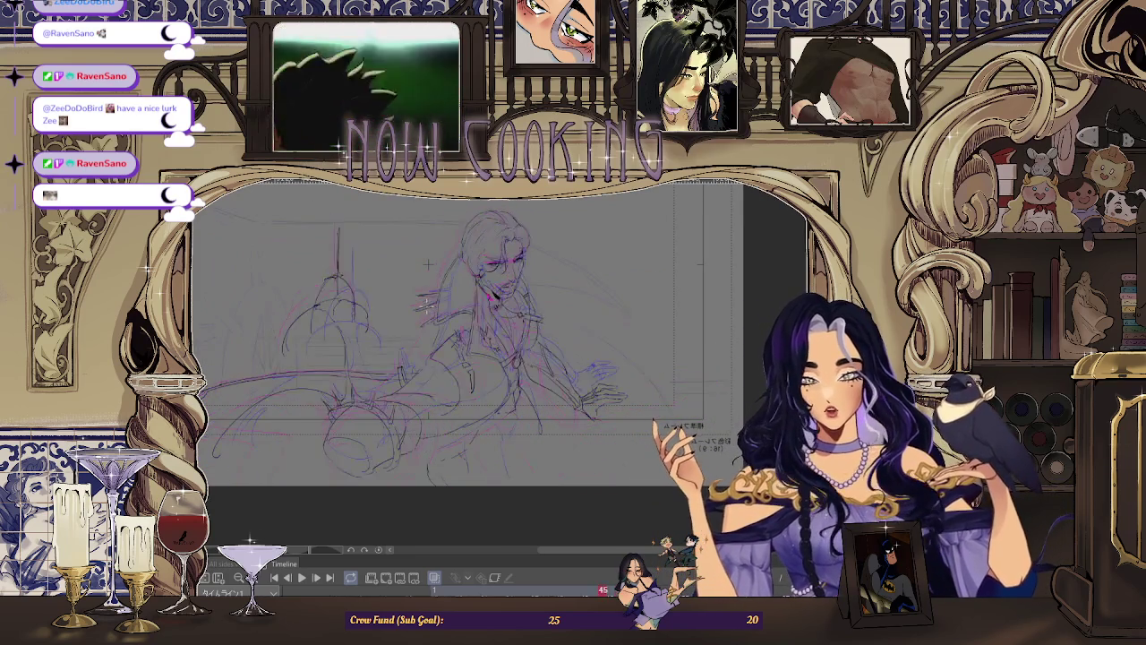
pyautogui.hotkey('ctrl', 'z')
pyautogui.hotkey('ctrl', 'z')
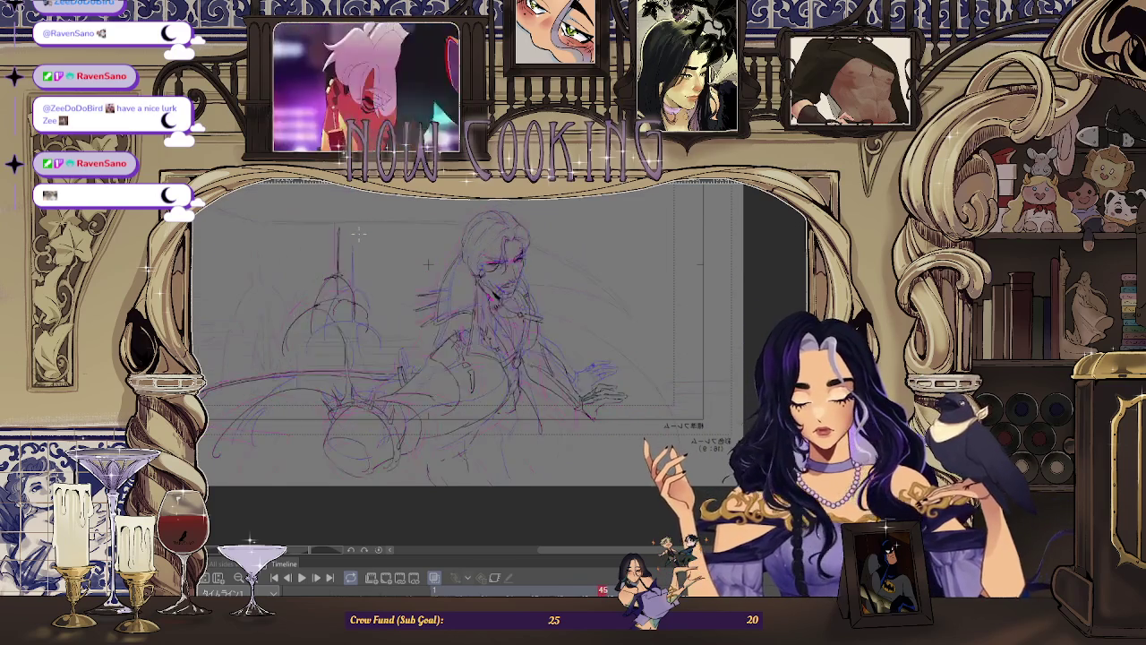
pyautogui.scroll(2, 428, 264)
# Step: Zoom in, step to another frame, and play the animation back
pyautogui.scroll(2, 512, 262)
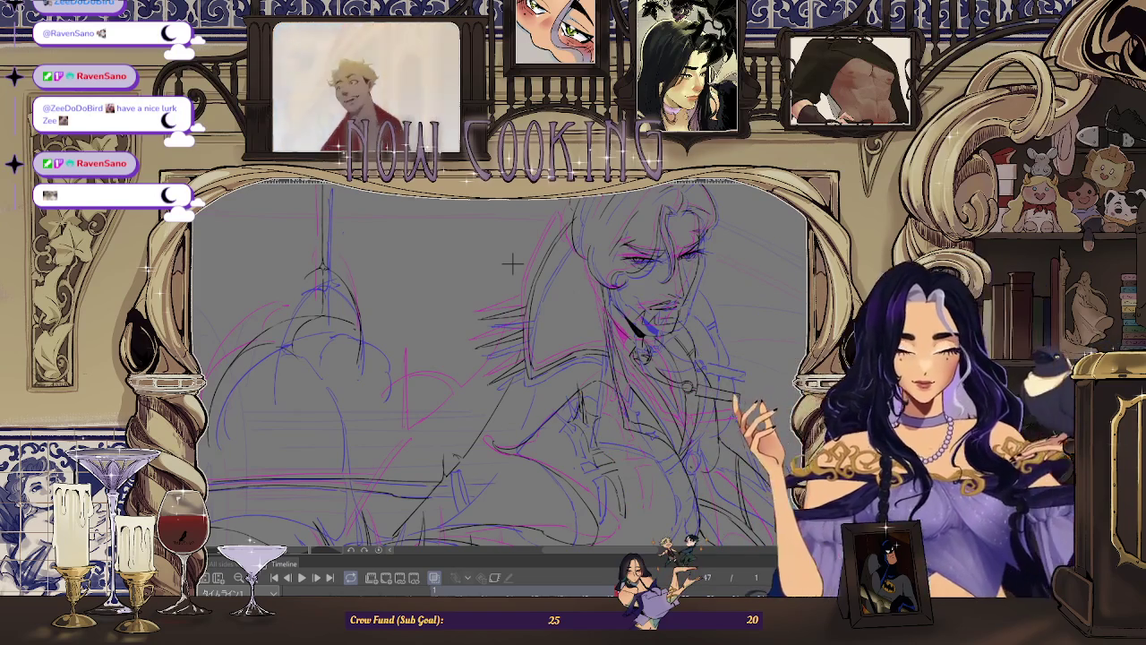
pyautogui.press('space')
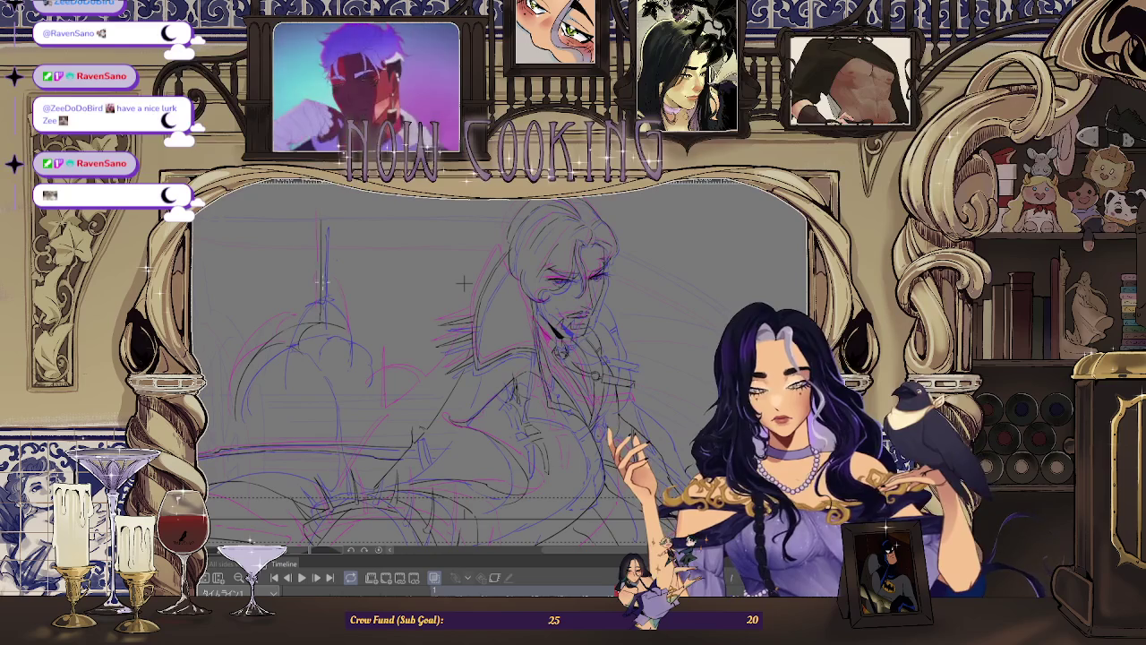
pyautogui.press('space')
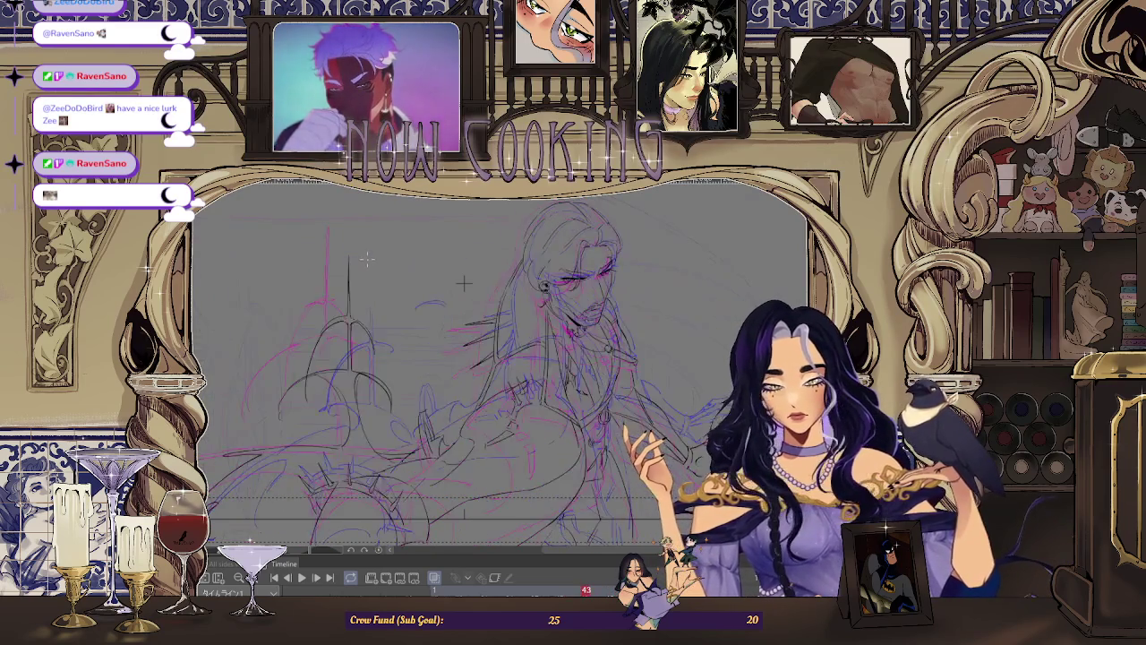
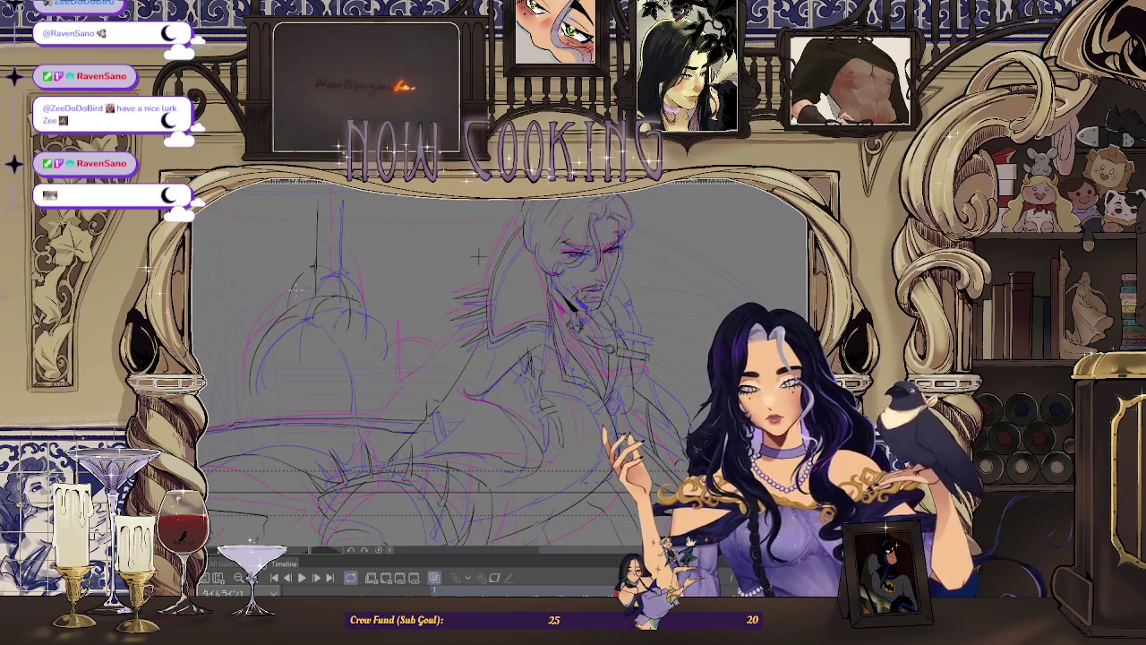
# Step: Play the pink and blue rough animation and zoom the canvas out
pyautogui.press('space')
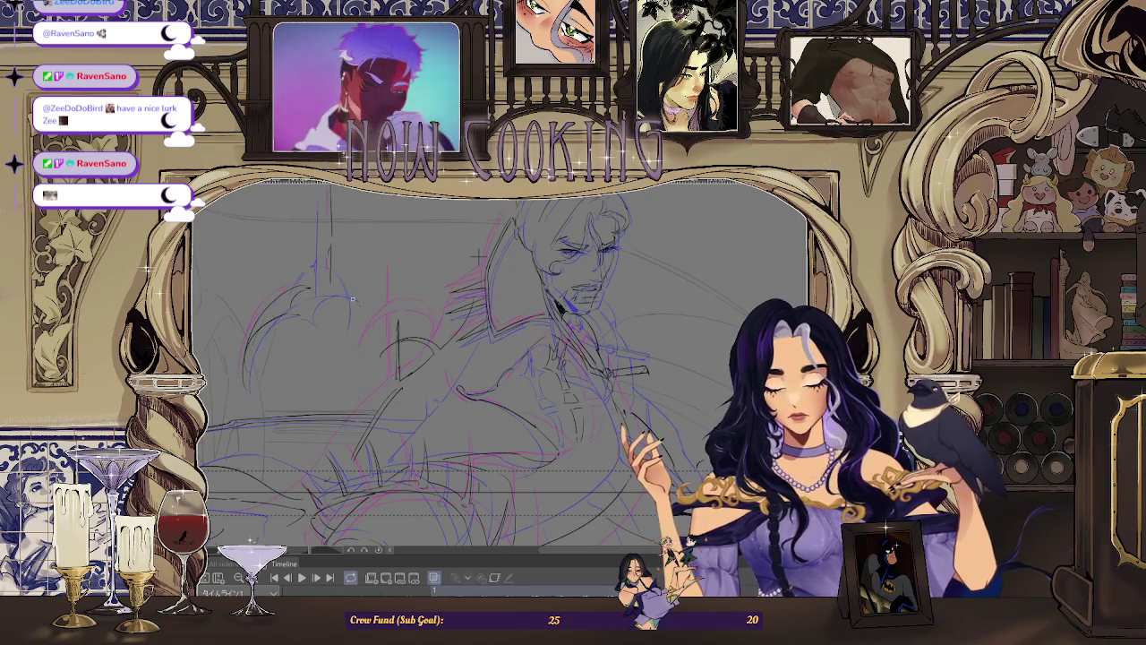
pyautogui.scroll(-2, 358, 304)
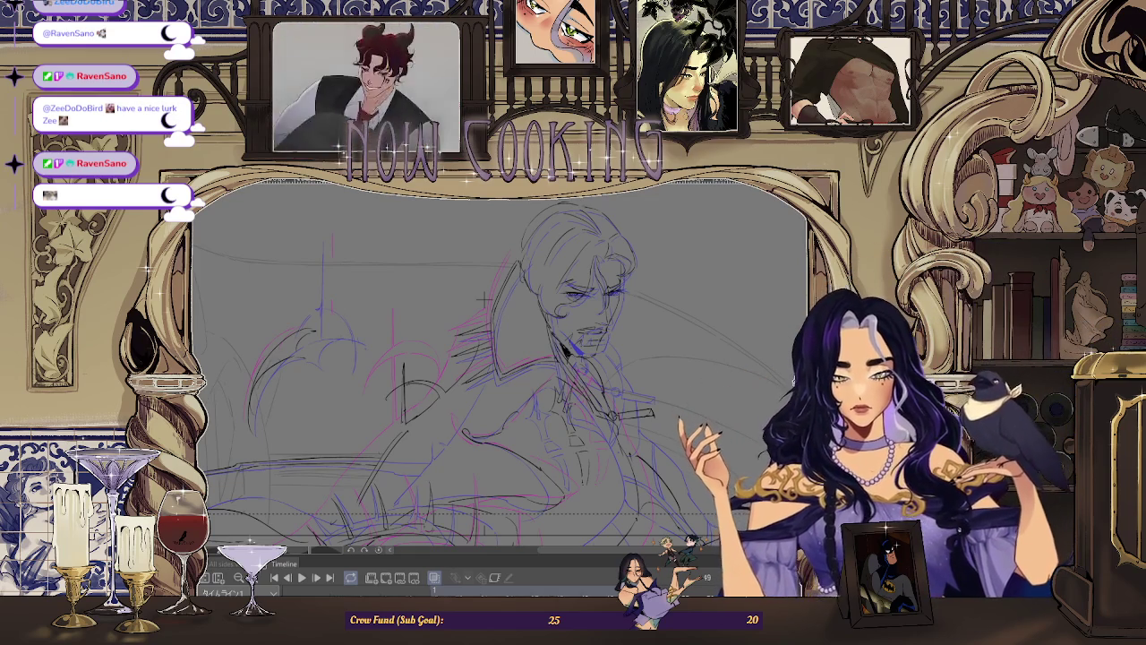
# Step: Restart playback and let the rough frames loop to check the shot's movement
pyautogui.press('space')
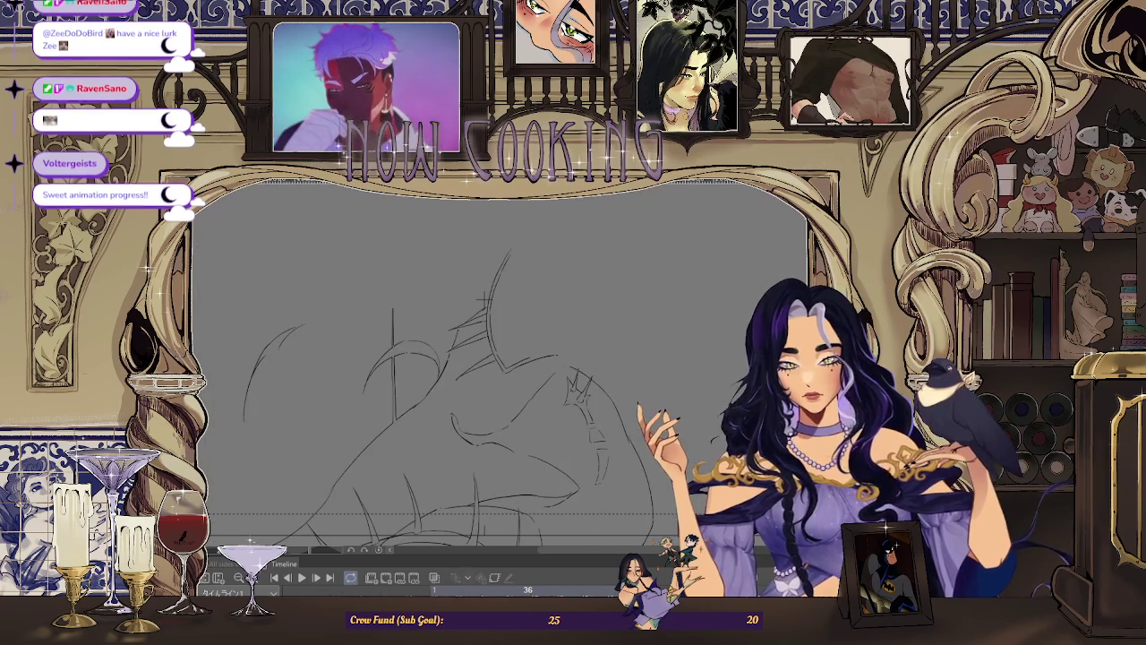
# Step: Stop playback, hide onion skin, and replay the animation fitted to the window
pyautogui.press('space')
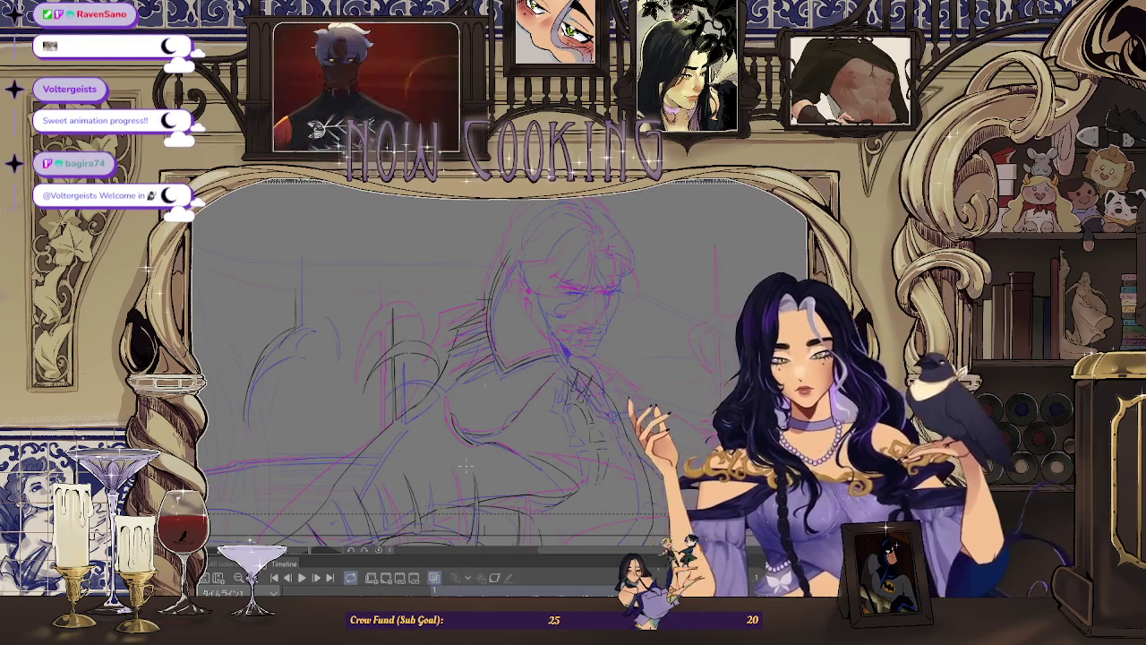
pyautogui.click(435, 579)
pyautogui.press('space')
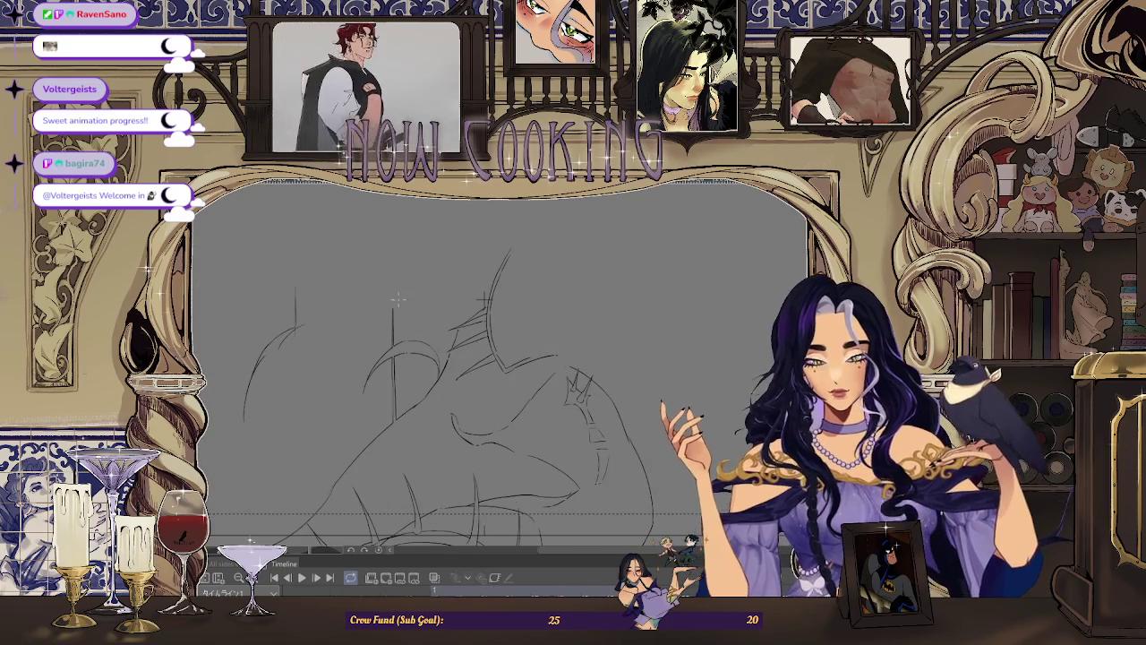
pyautogui.hotkey('ctrl', '-')
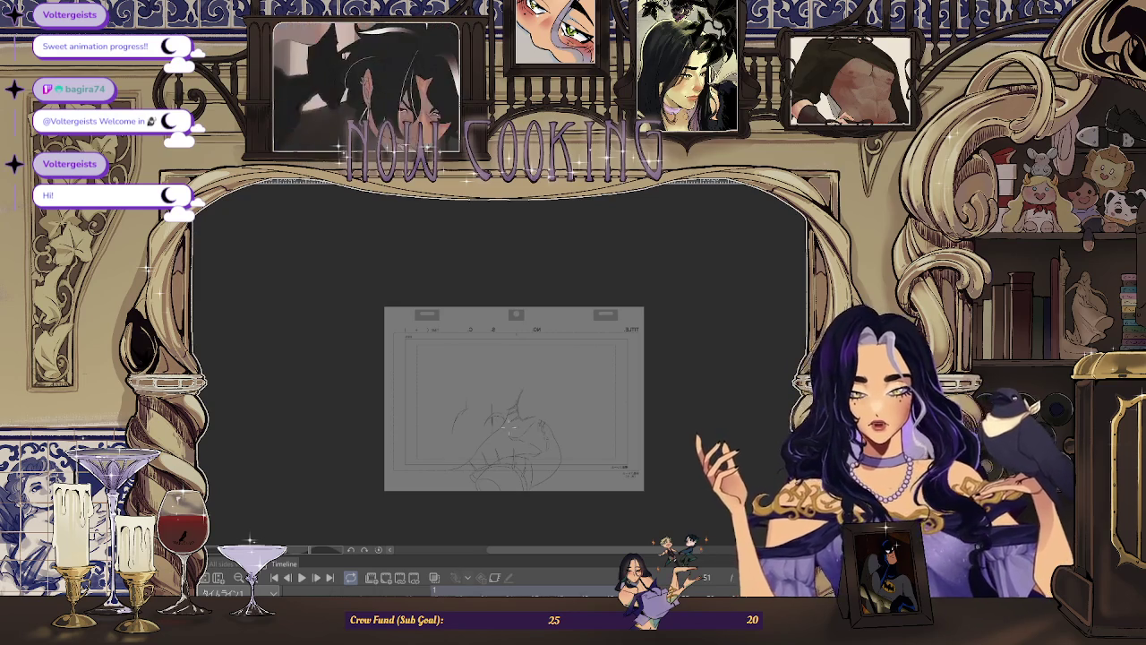
pyautogui.scroll(5, 508, 426)
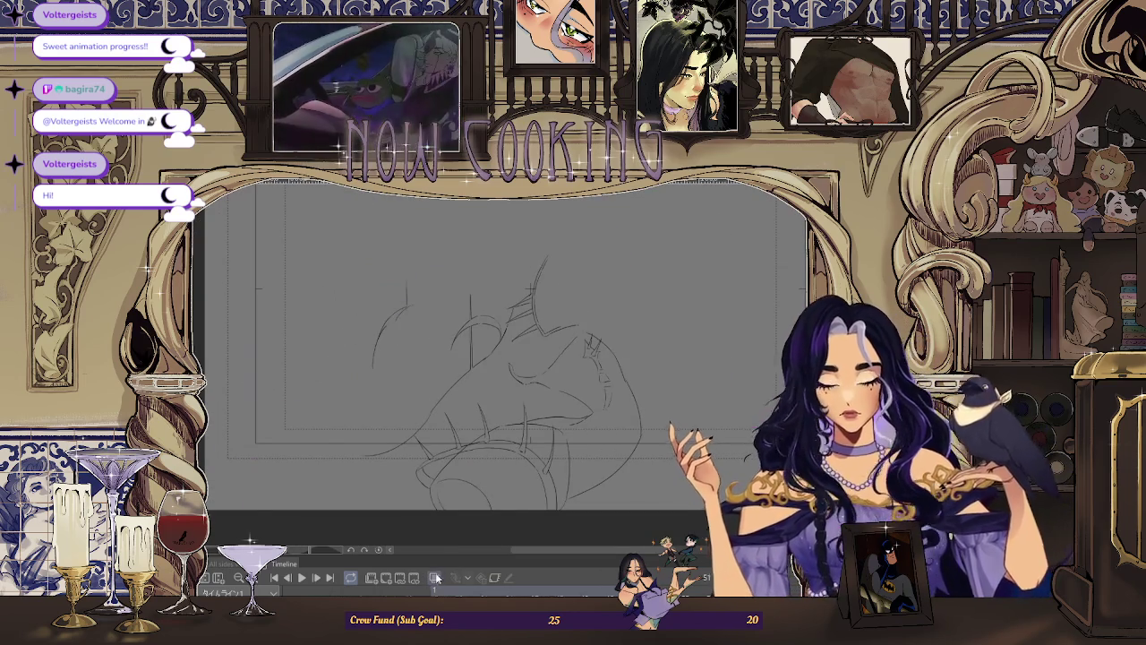
# Step: Turn onion skin back on to ghost neighbouring frames and mirror the canvas view
pyautogui.click(435, 578)
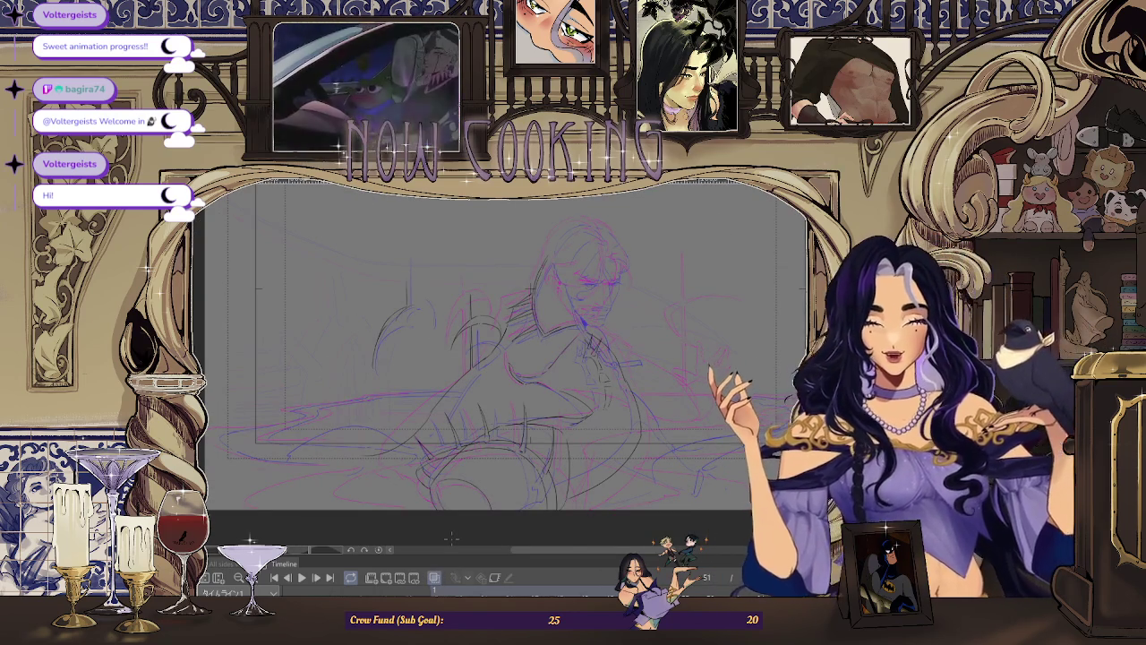
pyautogui.press('h')
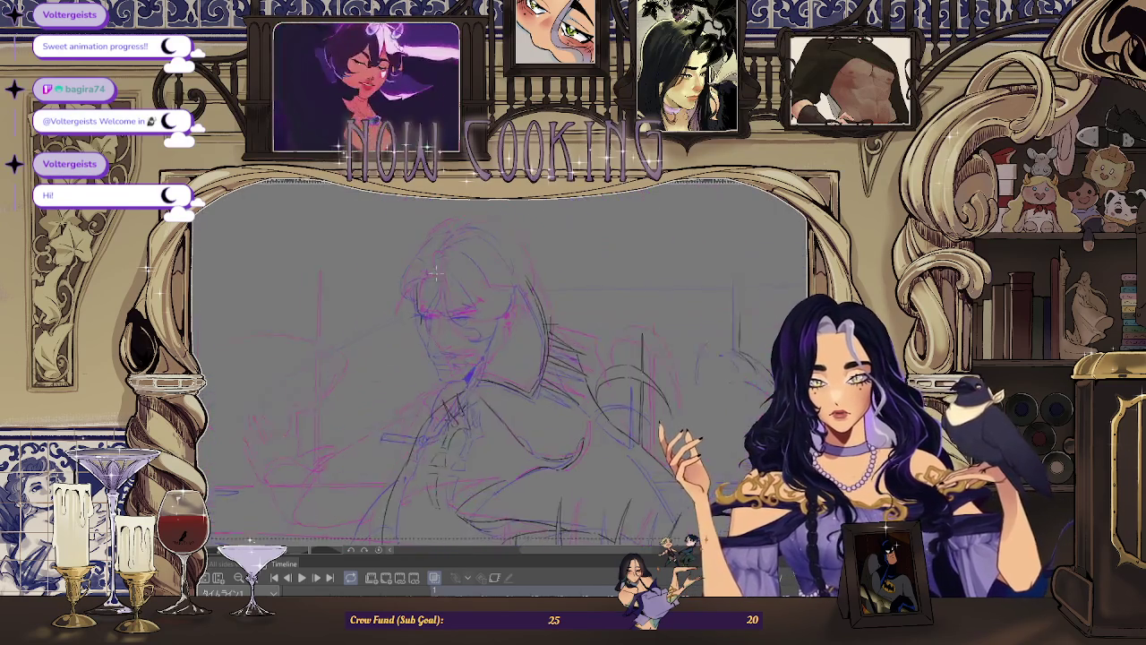
pyautogui.scroll(-5, 415, 329)
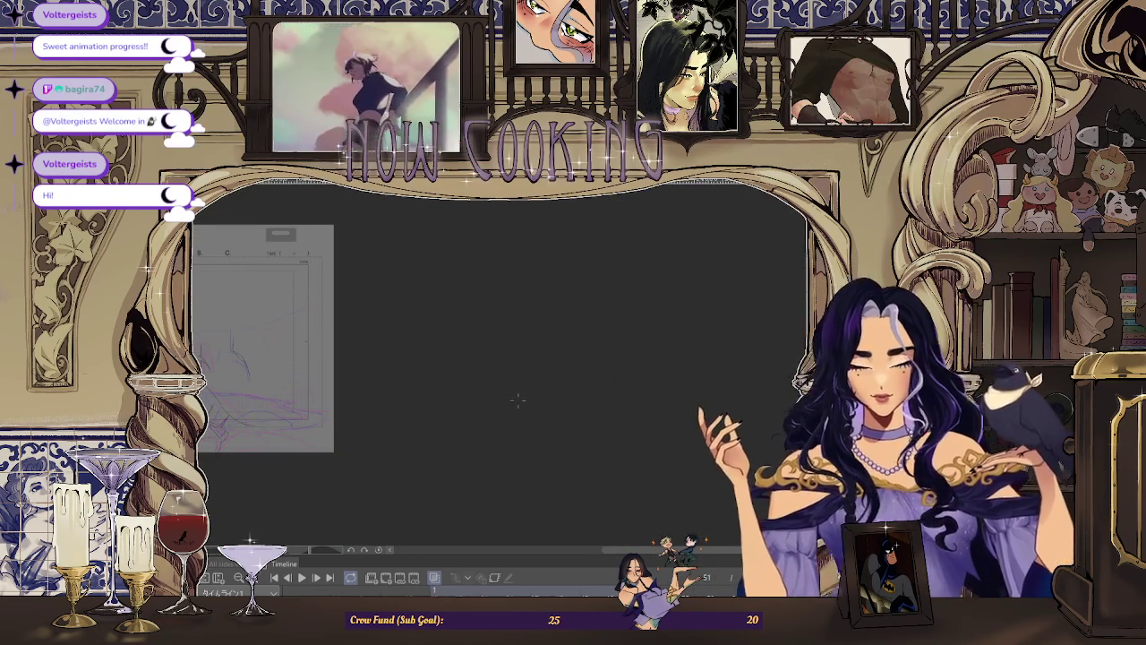
# Step: Play the sequence from the fitted ship-in-a-cave frame, then switch to DaVinci Resolve
pyautogui.hotkey('ctrl', '0')
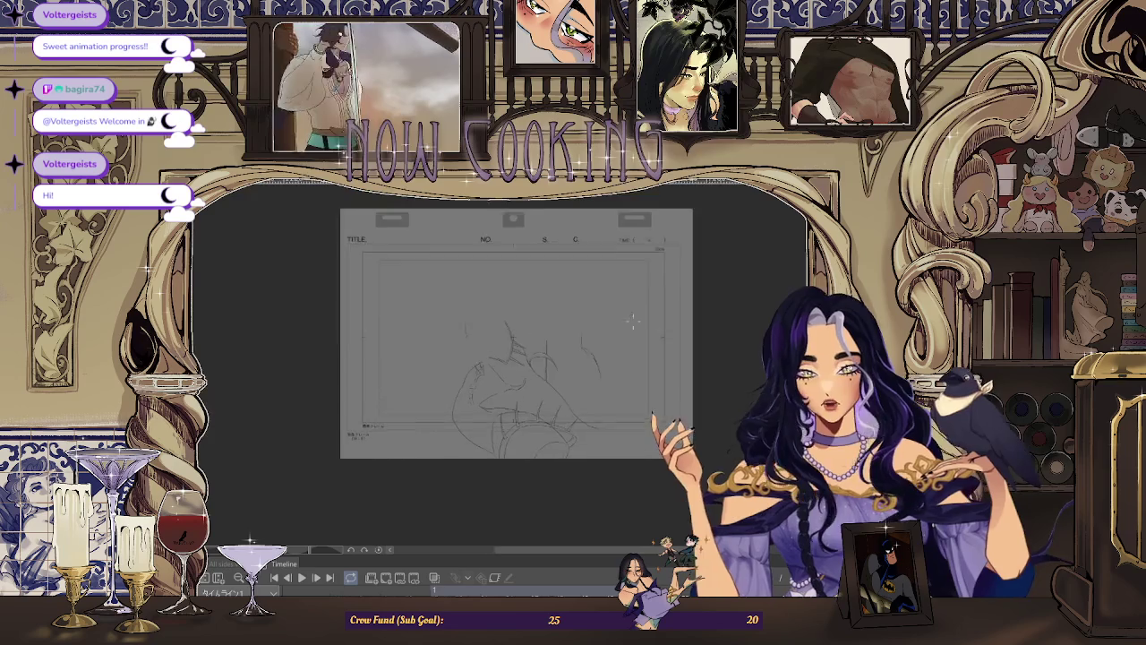
pyautogui.click(302, 578)
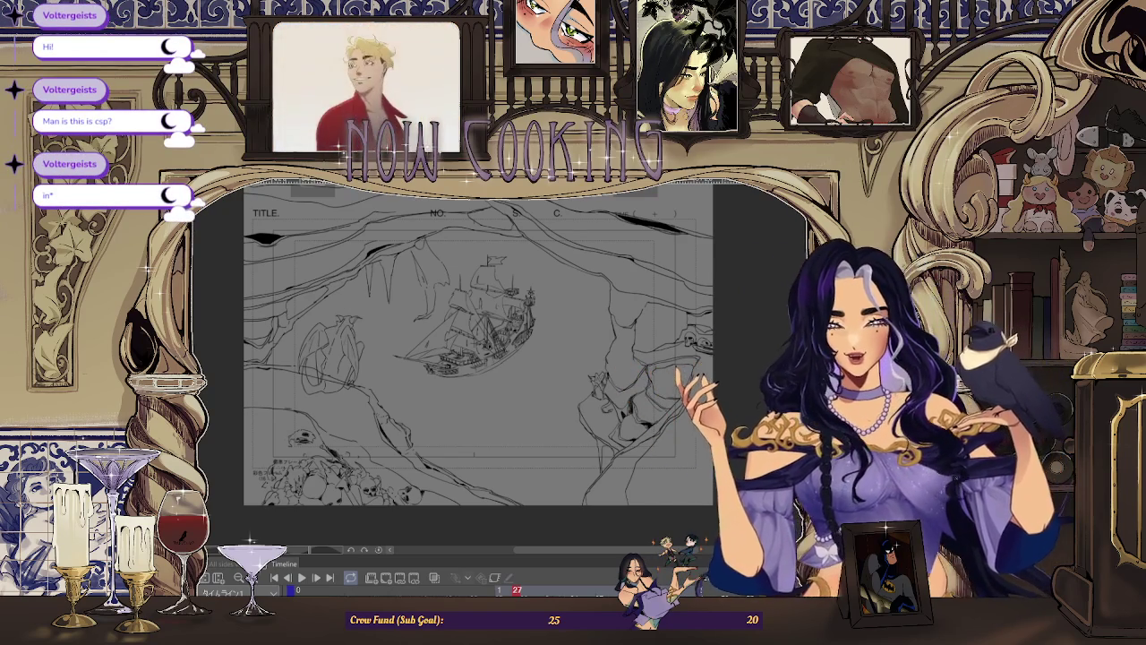
pyautogui.hotkey('alt', 'Tab')
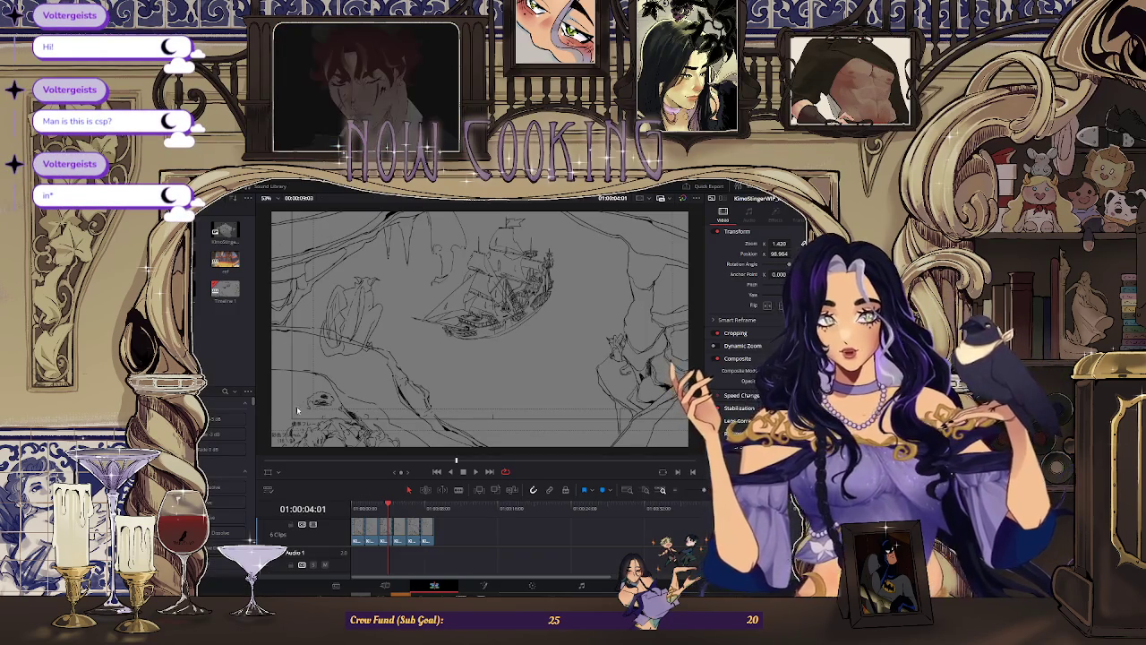
# Step: Play the DaVinci Resolve cut from its start, then return to Clip Studio Paint
pyautogui.press('Home')
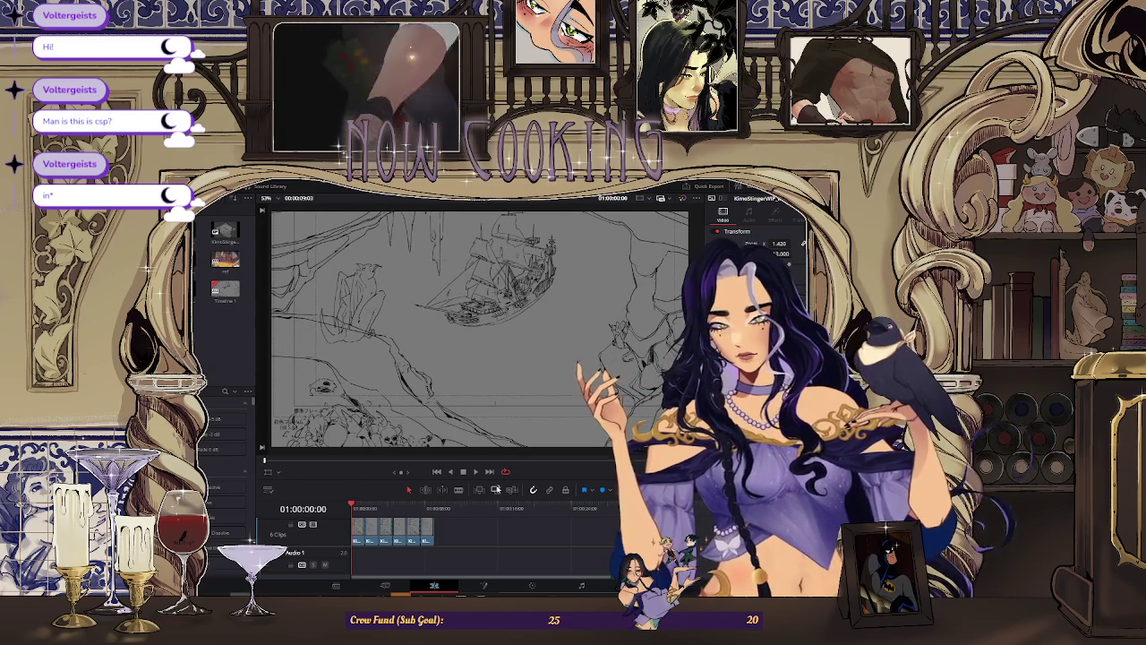
pyautogui.click(475, 472)
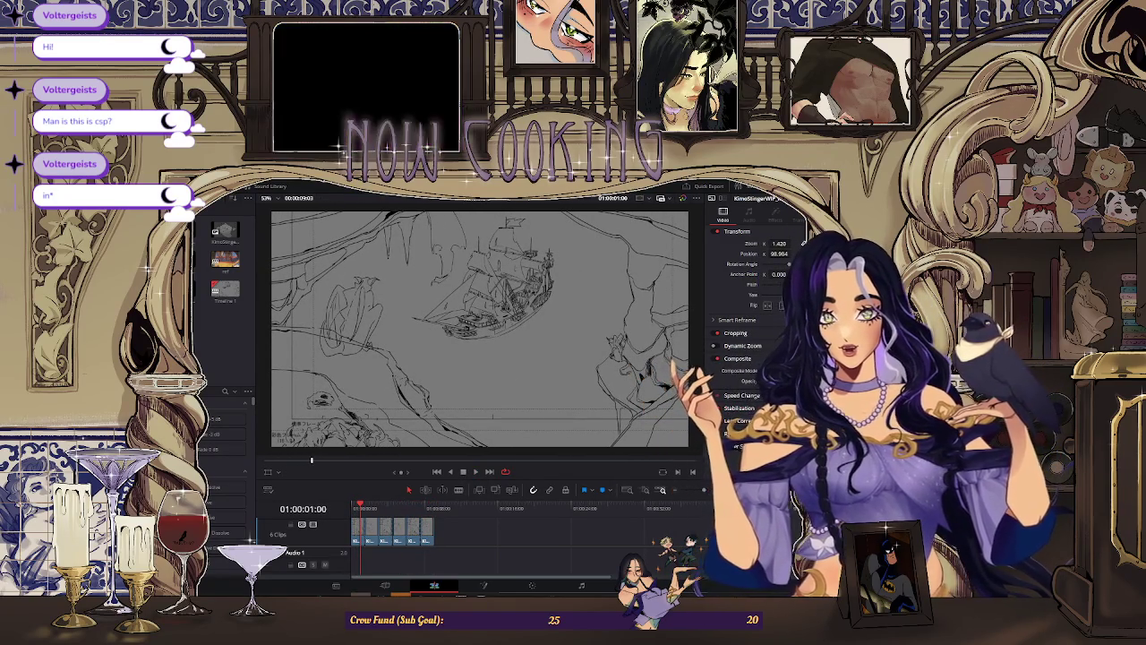
pyautogui.hotkey('alt', 'Tab')
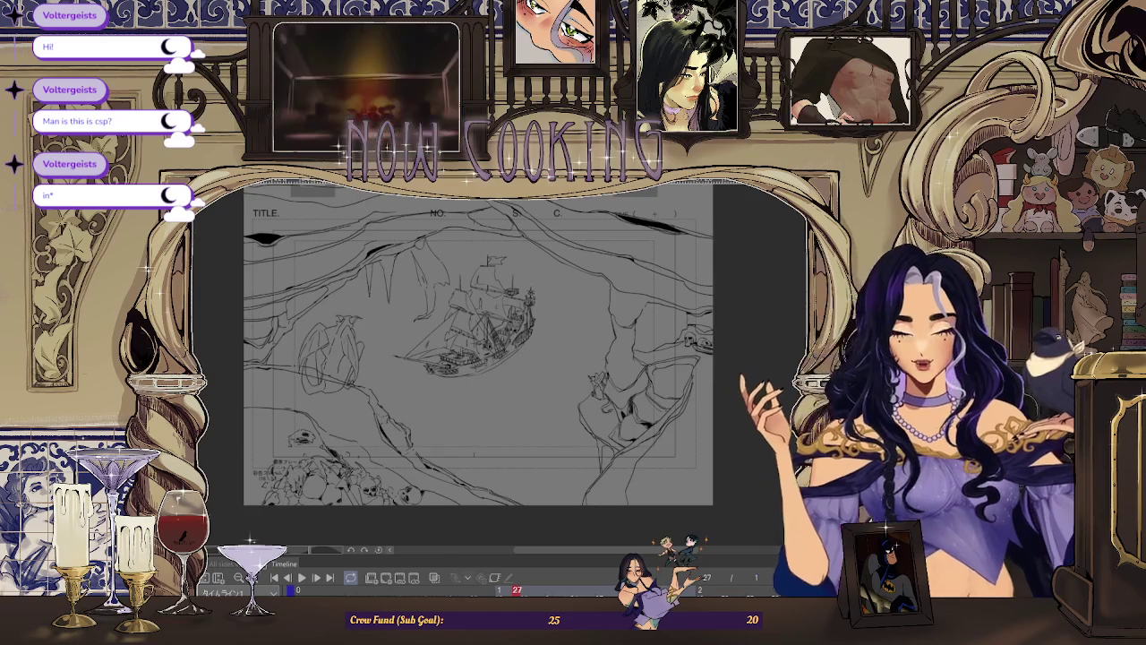
# Step: Fit the page to the window and play the animation to the face frame
pyautogui.hotkey('ctrl', '0')
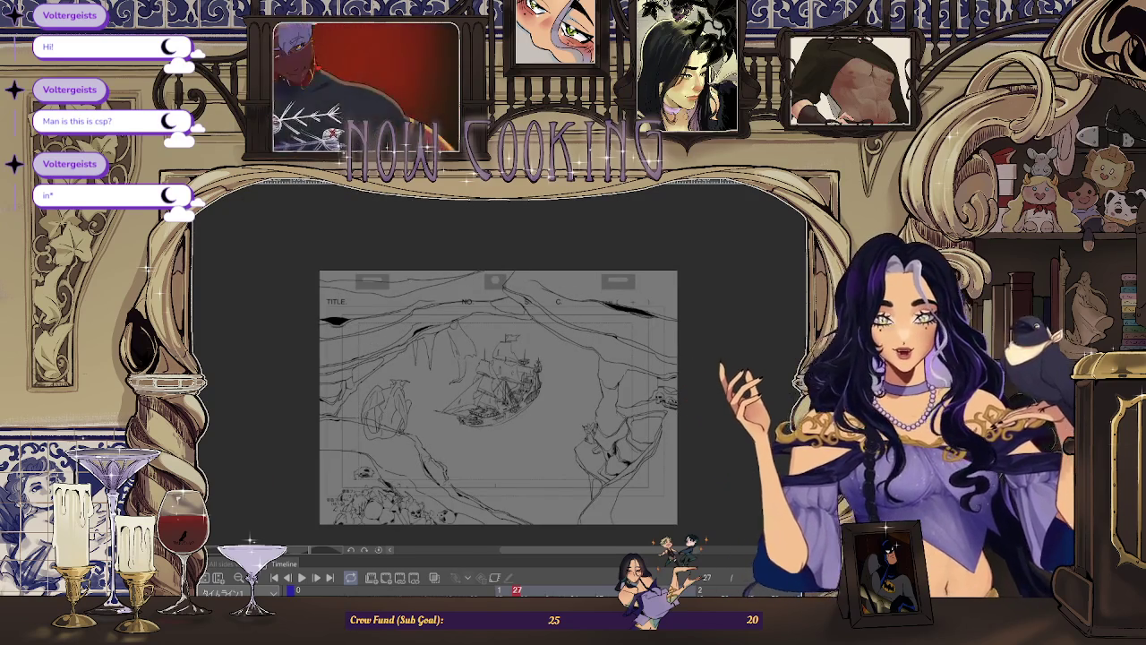
pyautogui.press('space')
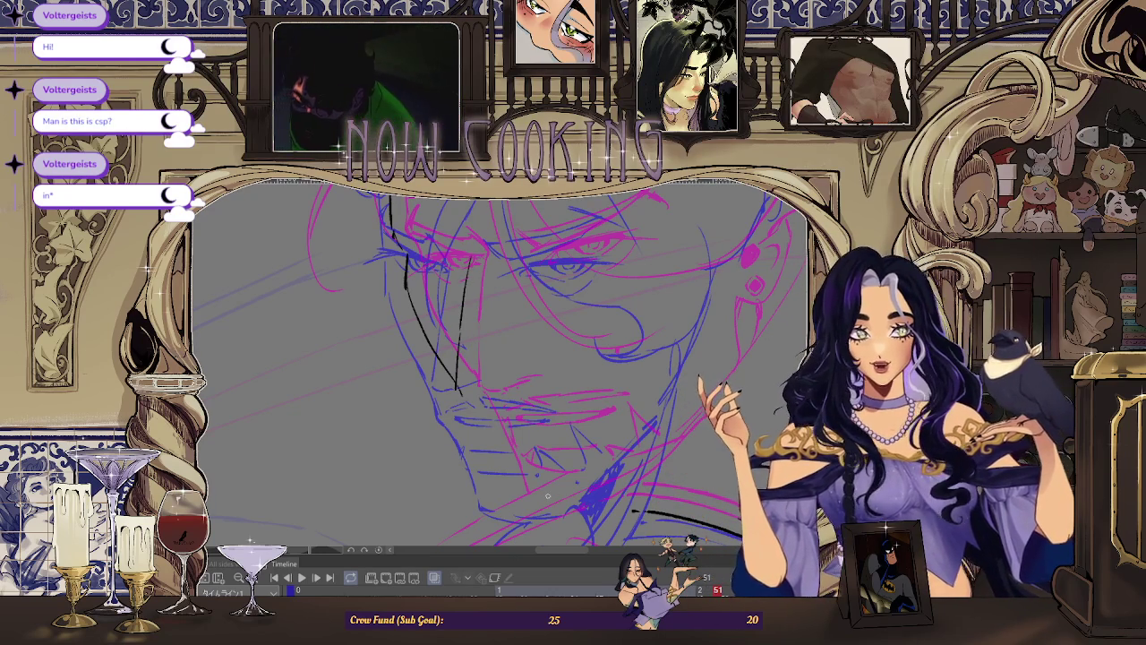
# Step: Zoom and rotate to inspect the face and collar inks, then turn onion skin off
pyautogui.scroll(2, 474, 387)
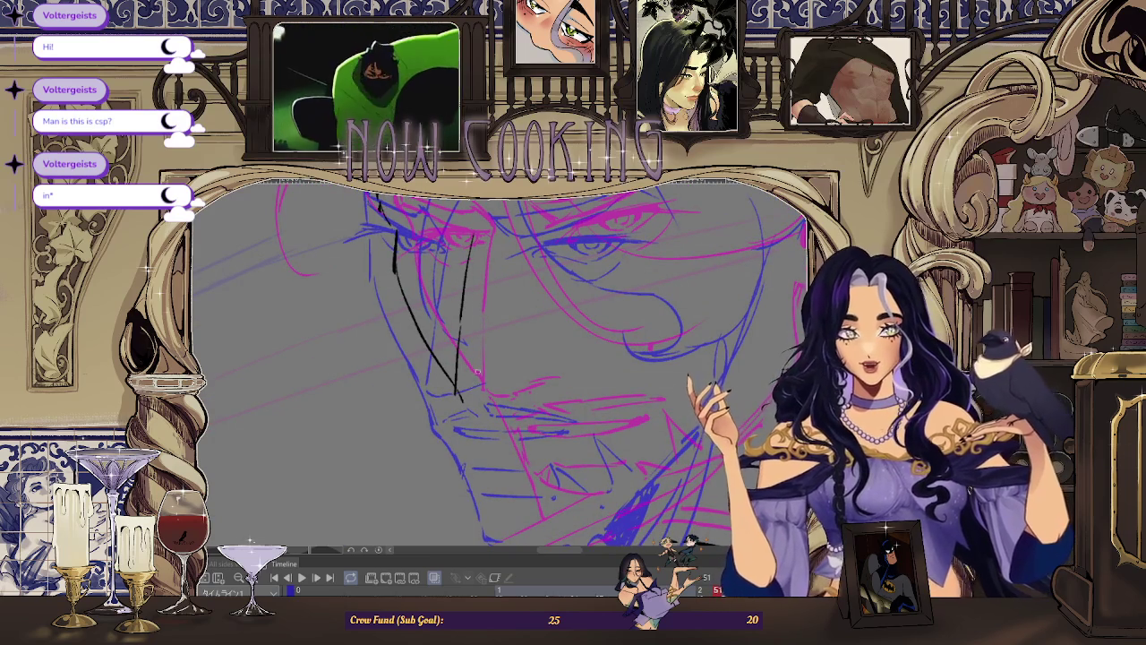
pyautogui.scroll(2, 479, 327)
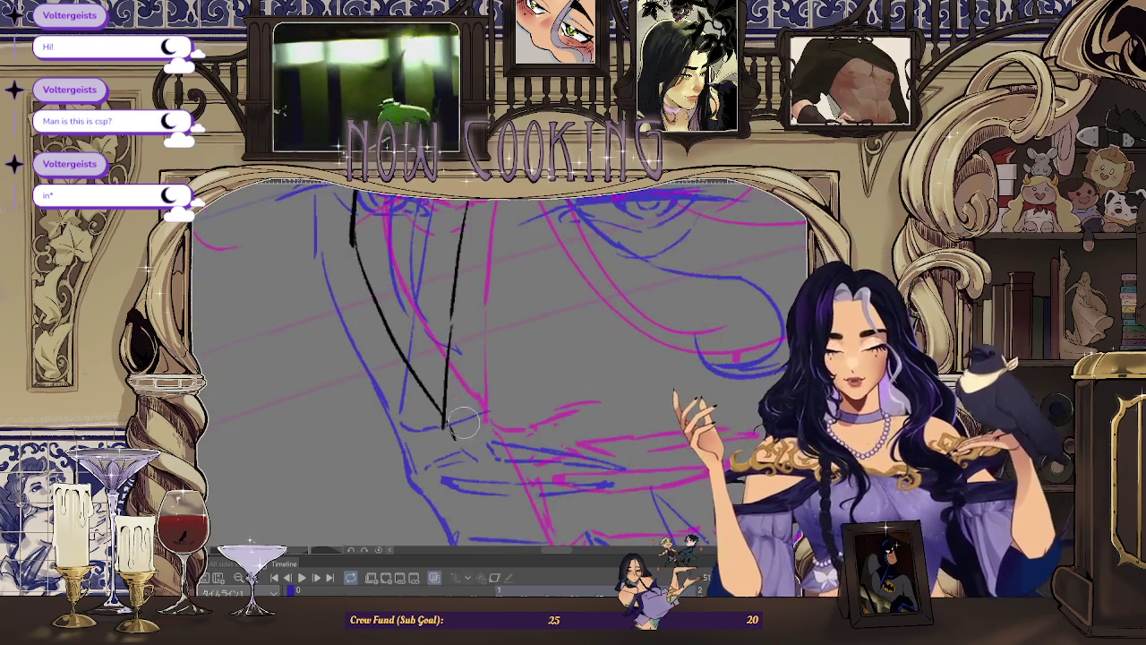
pyautogui.scroll(1, 449, 436)
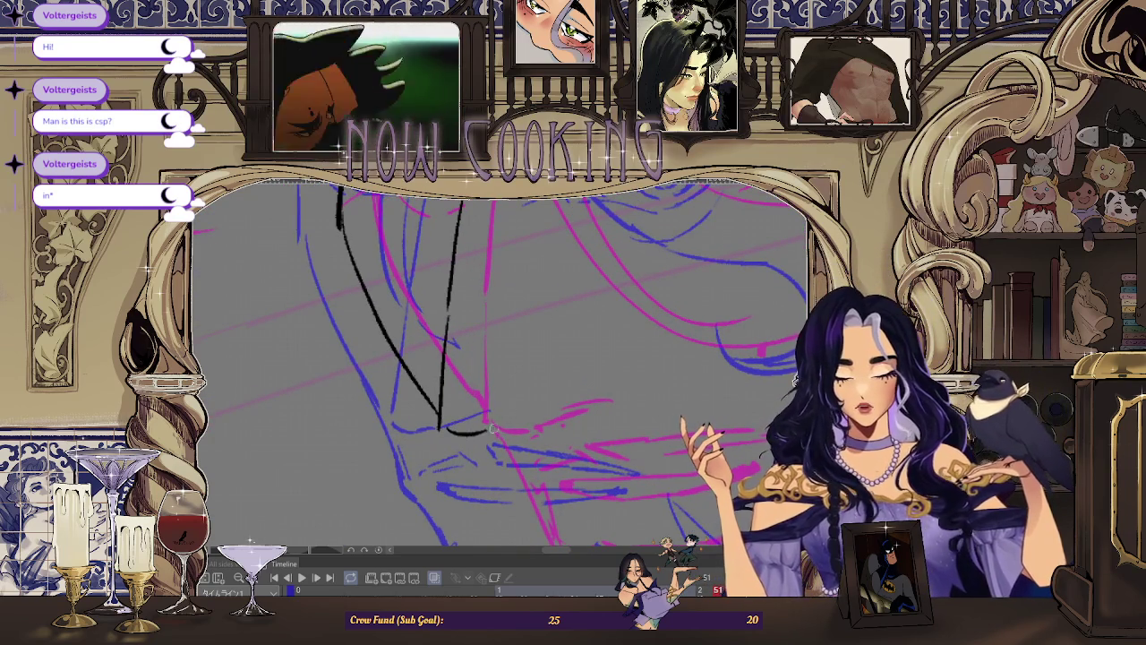
pyautogui.scroll(-3, 543, 407)
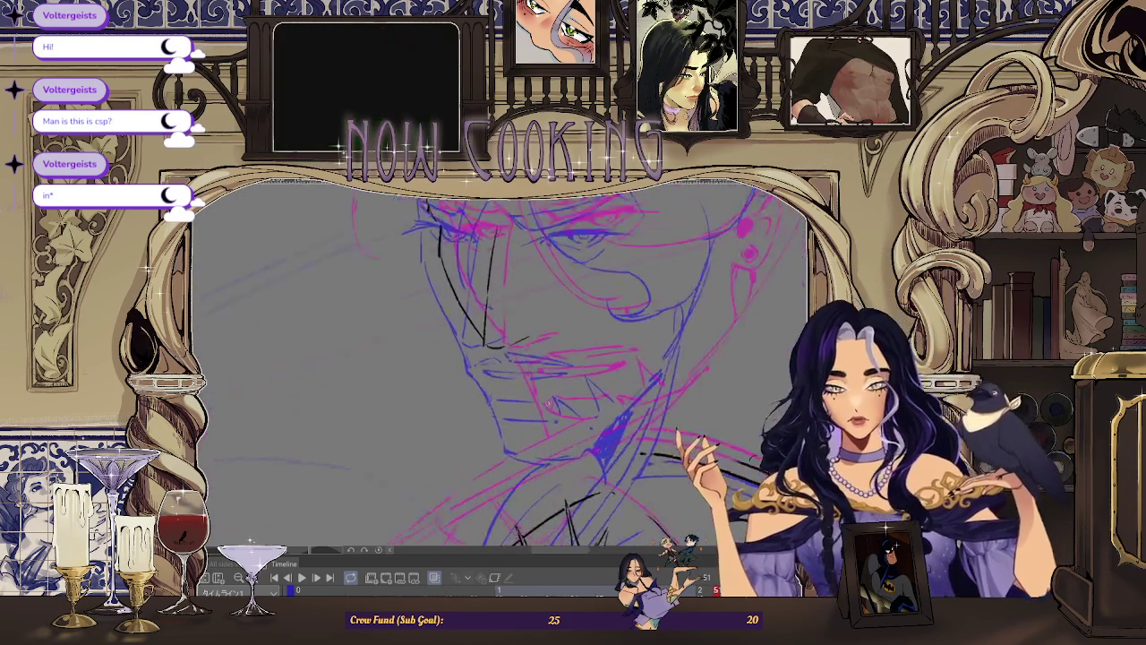
pyautogui.scroll(2, 501, 385)
pyautogui.scroll(1, 584, 282)
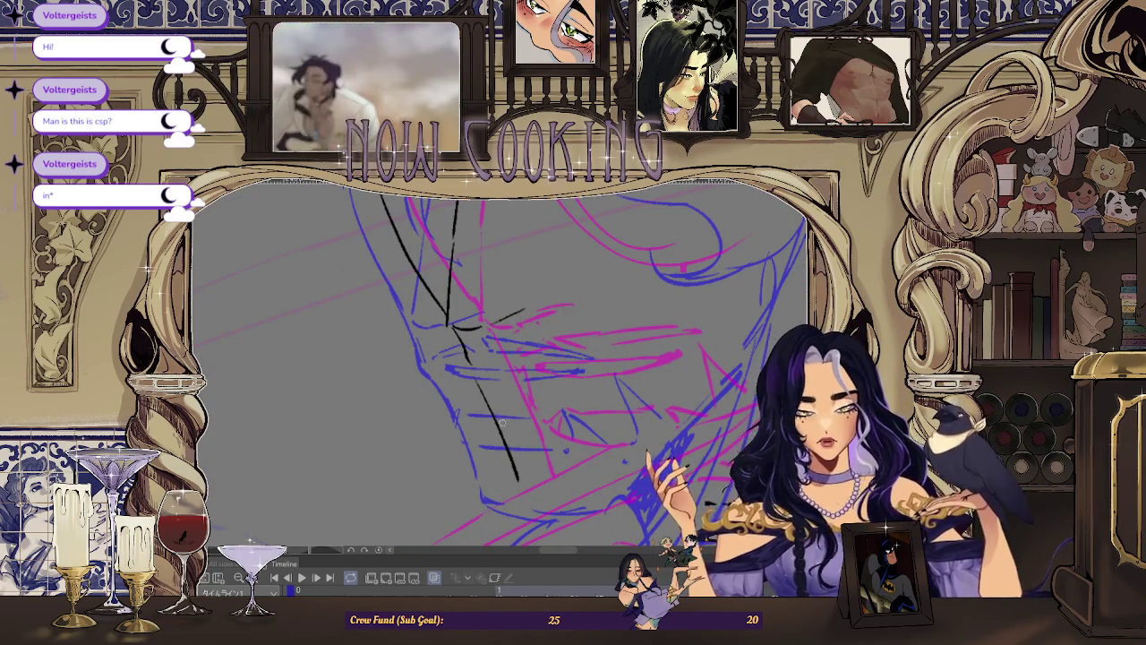
pyautogui.scroll(-3, 646, 267)
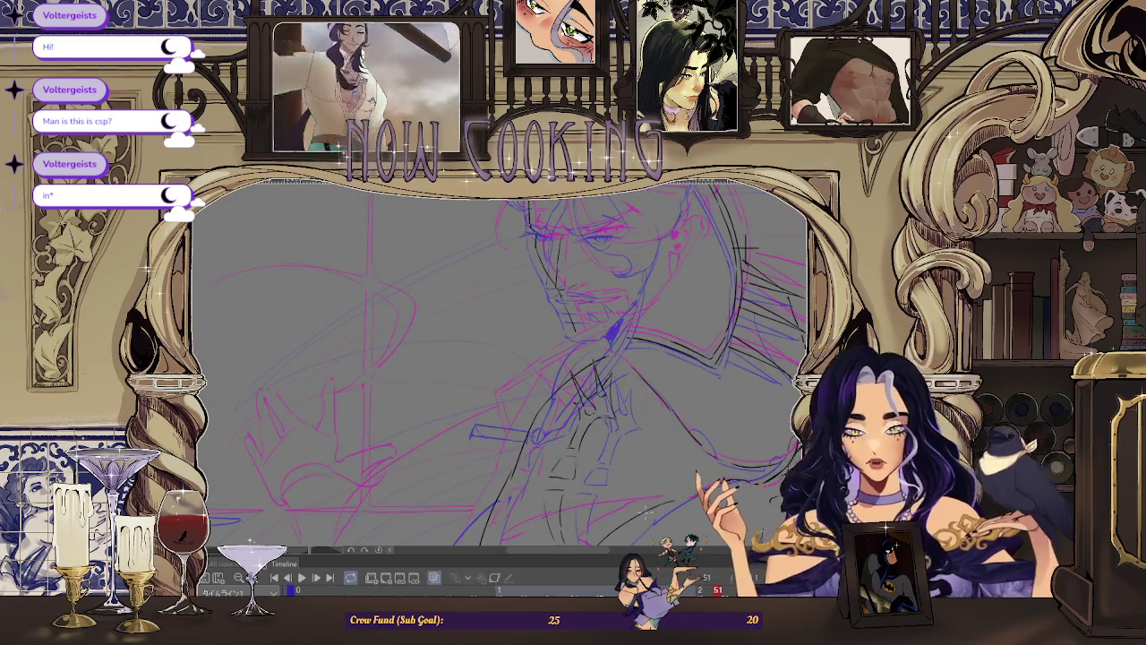
pyautogui.moveTo(692, 453); pyautogui.dragTo(548, 397)
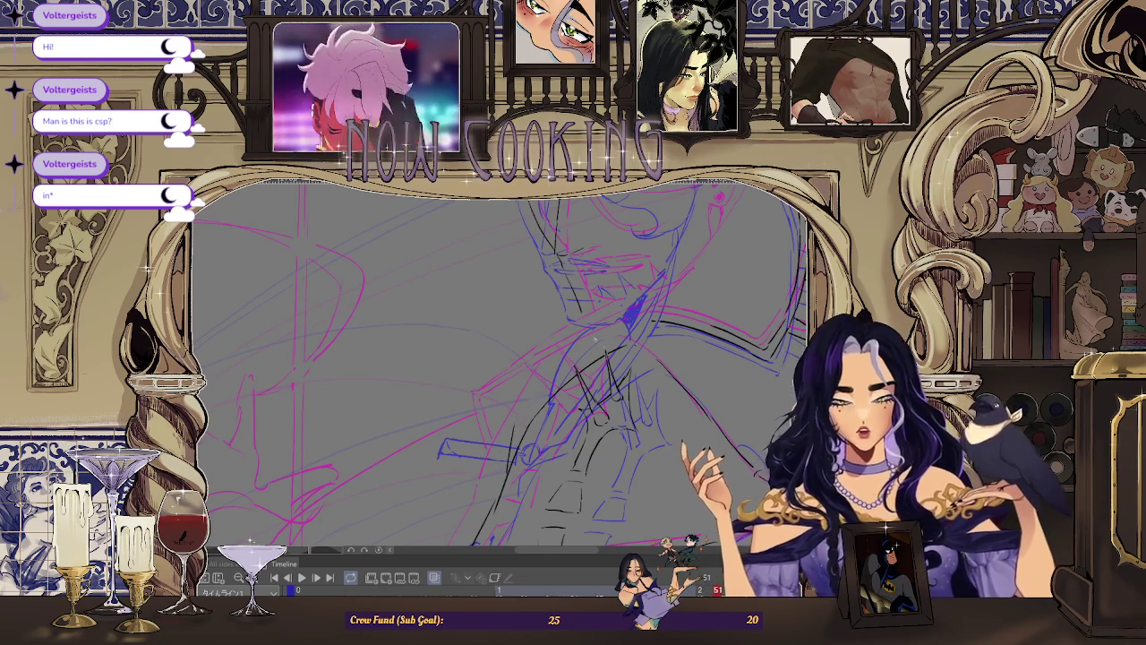
pyautogui.click(435, 578)
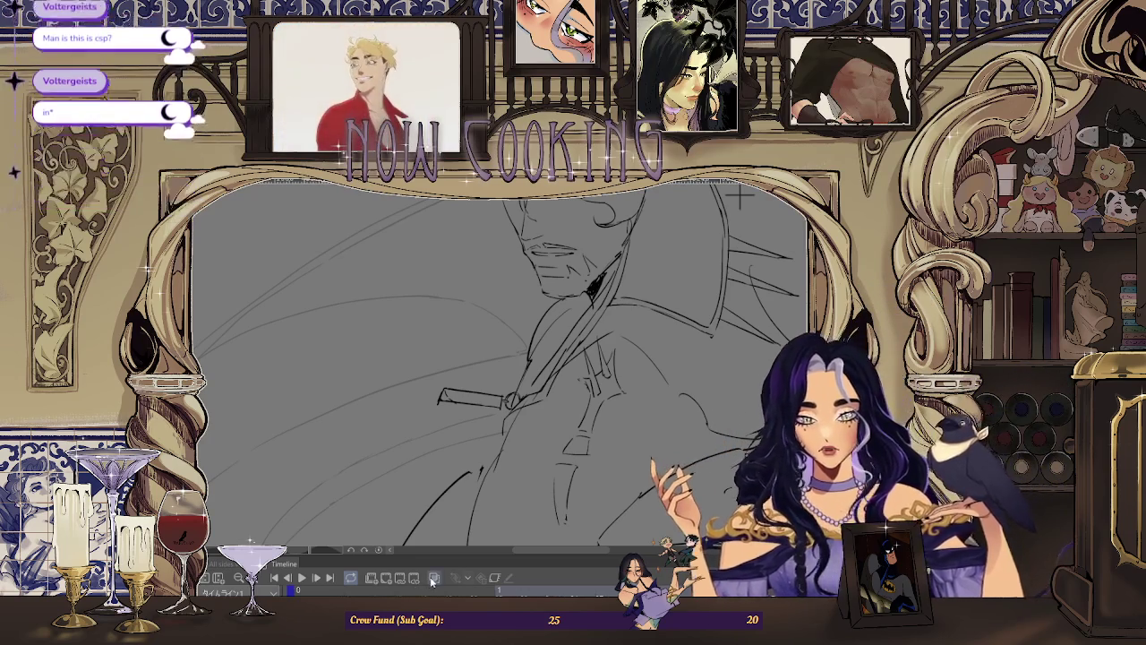
# Step: Turn onion skin back on and replay the animation to review the face inks
pyautogui.click(434, 578)
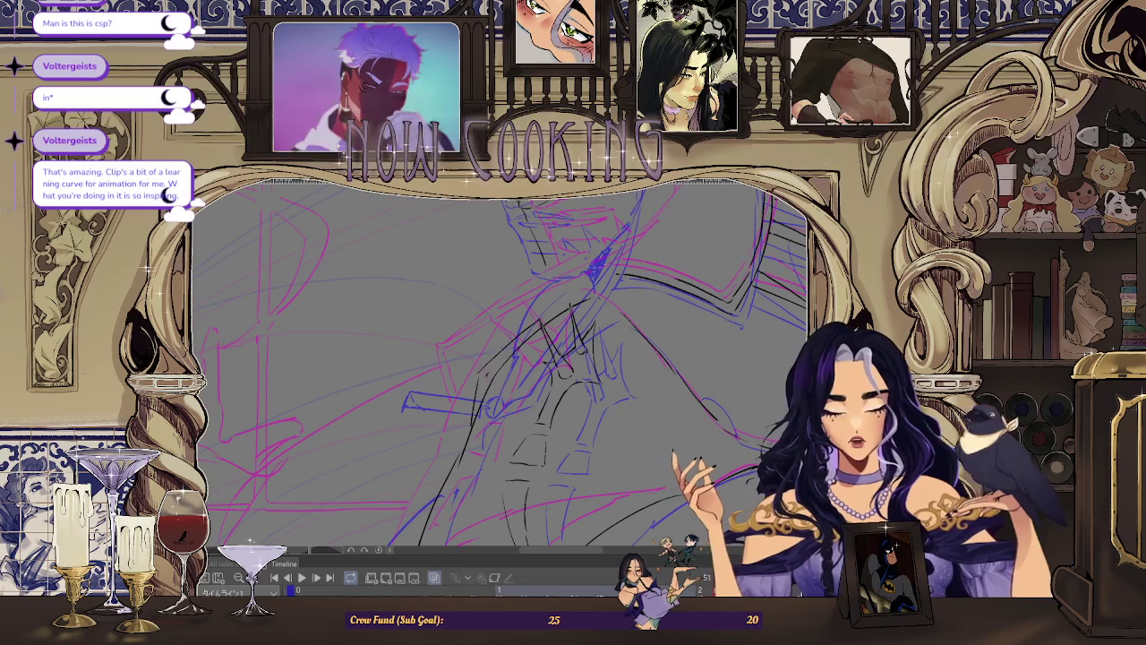
pyautogui.press('space')
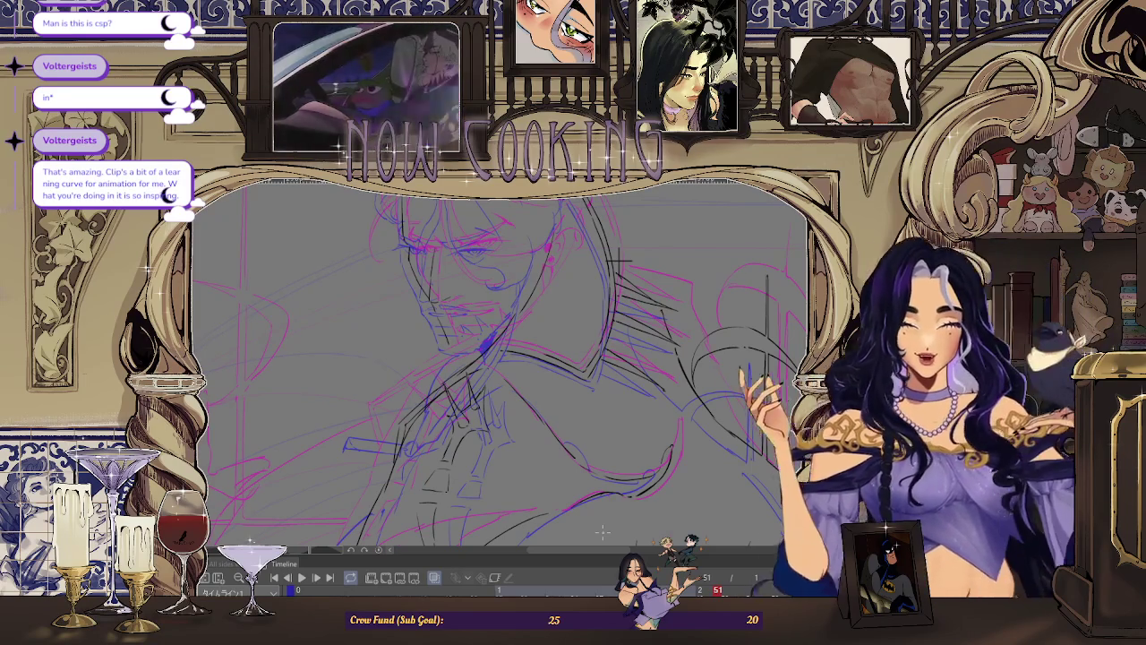
# Step: Zoom out, mirror the view, and jump to the full-figure storyboard sheet frame
pyautogui.scroll(-3, 501, 358)
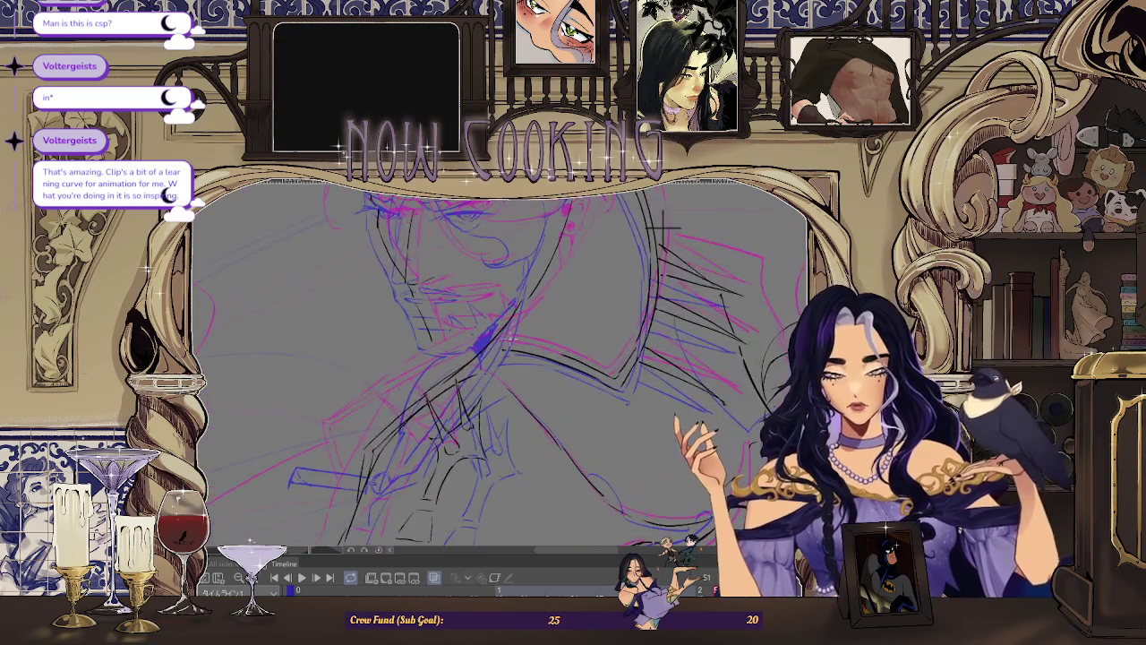
pyautogui.press('h')
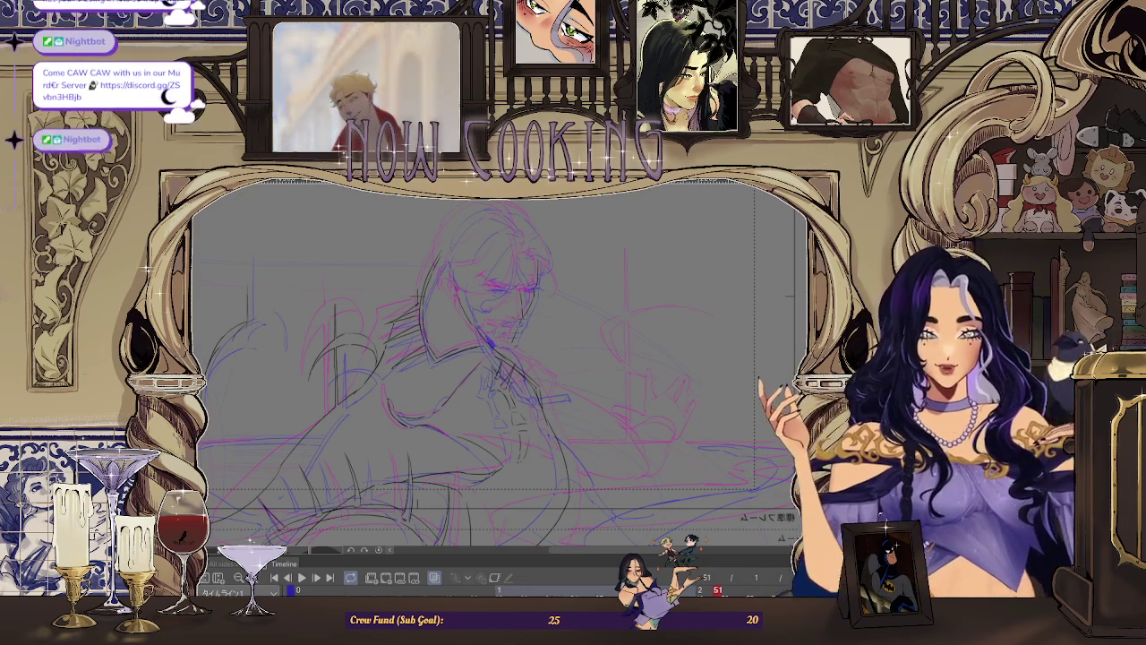
pyautogui.hotkey('ctrl', 'Tab')
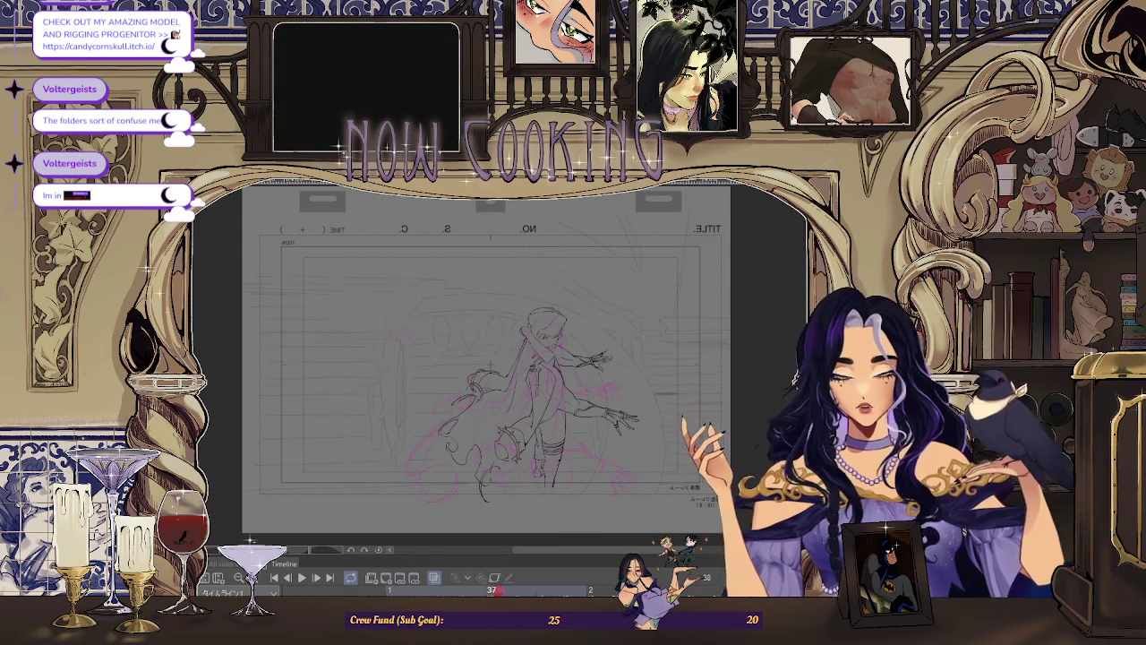
# Step: Play the frames, zoom into the mouth, and undo a stray stroke across the face
pyautogui.press('space')
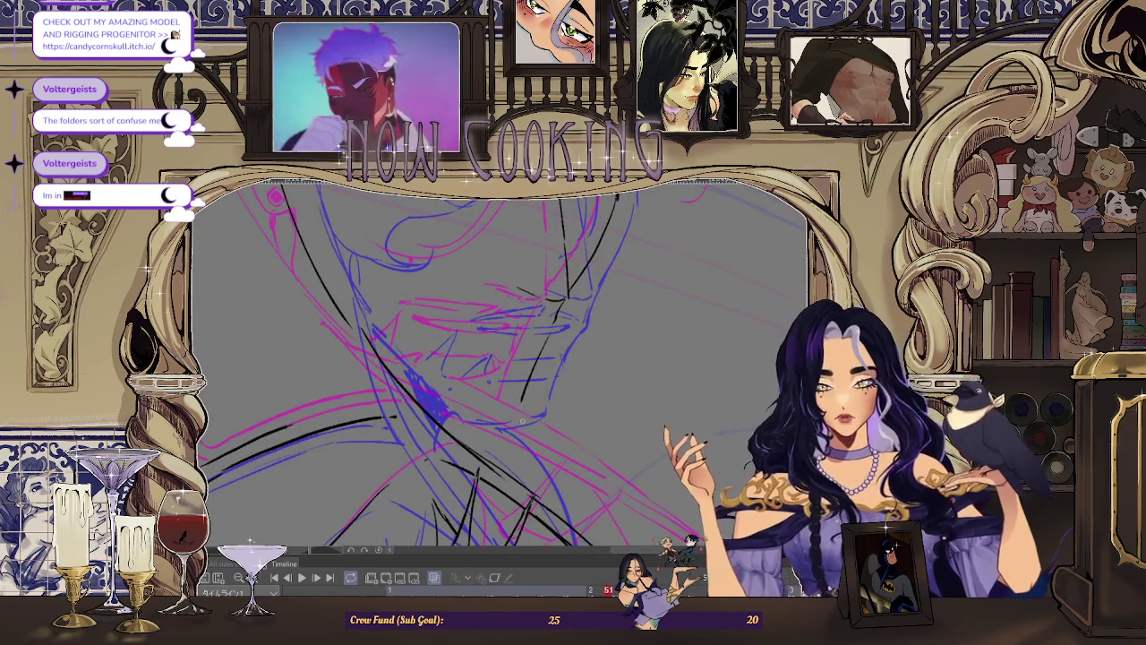
pyautogui.scroll(2, 533, 421)
pyautogui.scroll(1, 484, 385)
pyautogui.scroll(1, 424, 355)
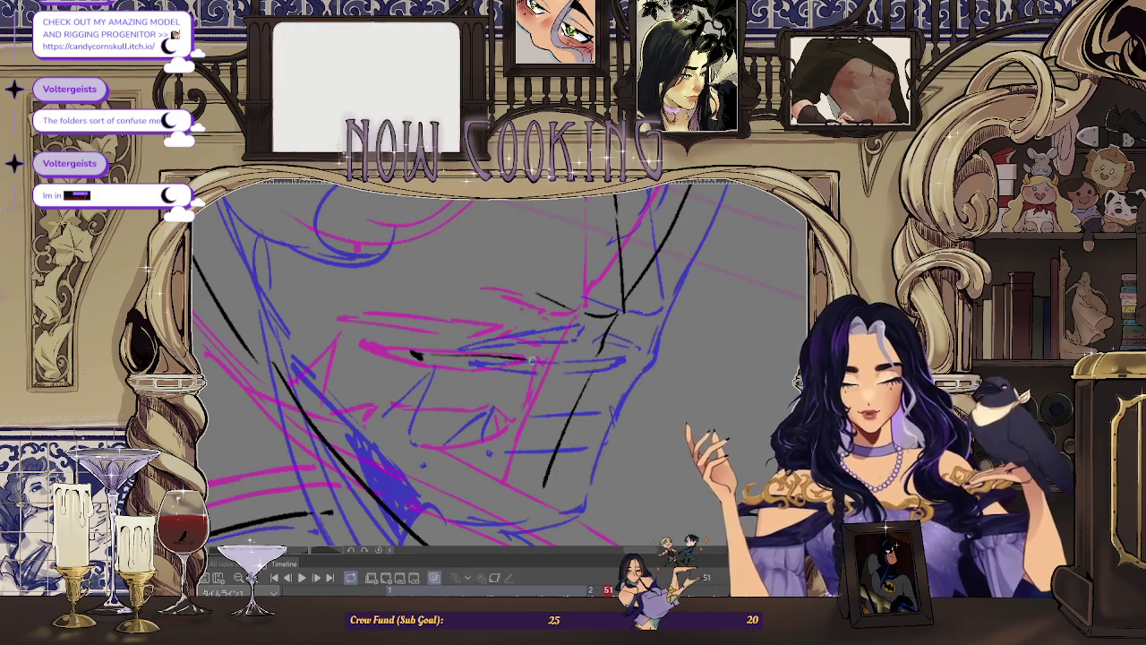
pyautogui.hotkey('ctrl', 'z')
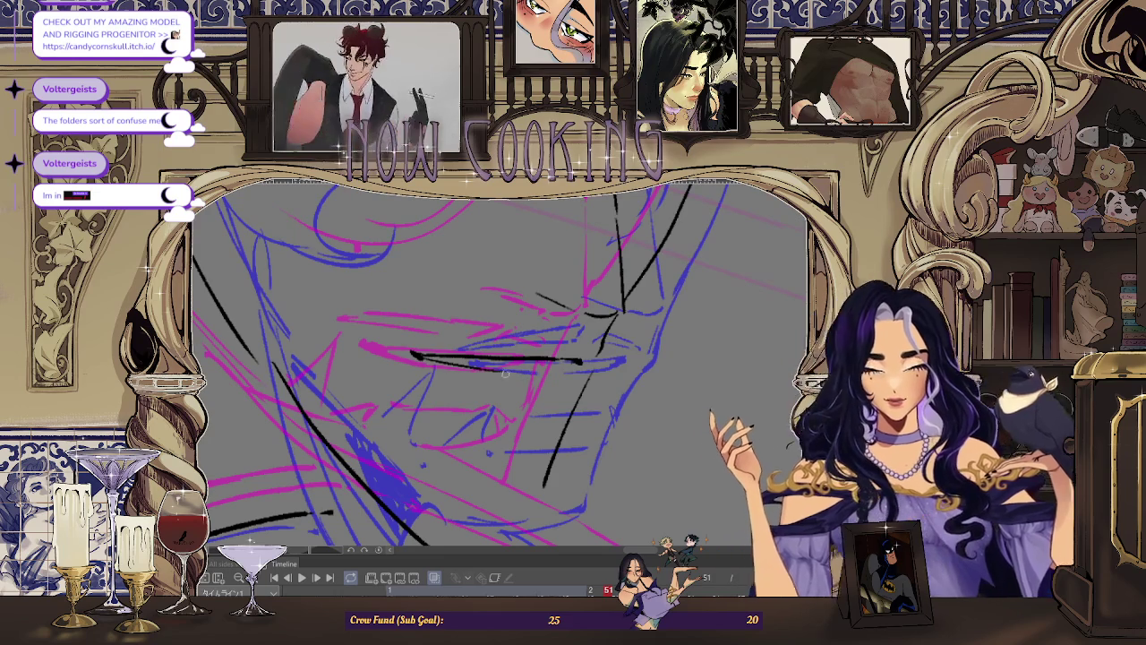
pyautogui.scroll(1, 526, 369)
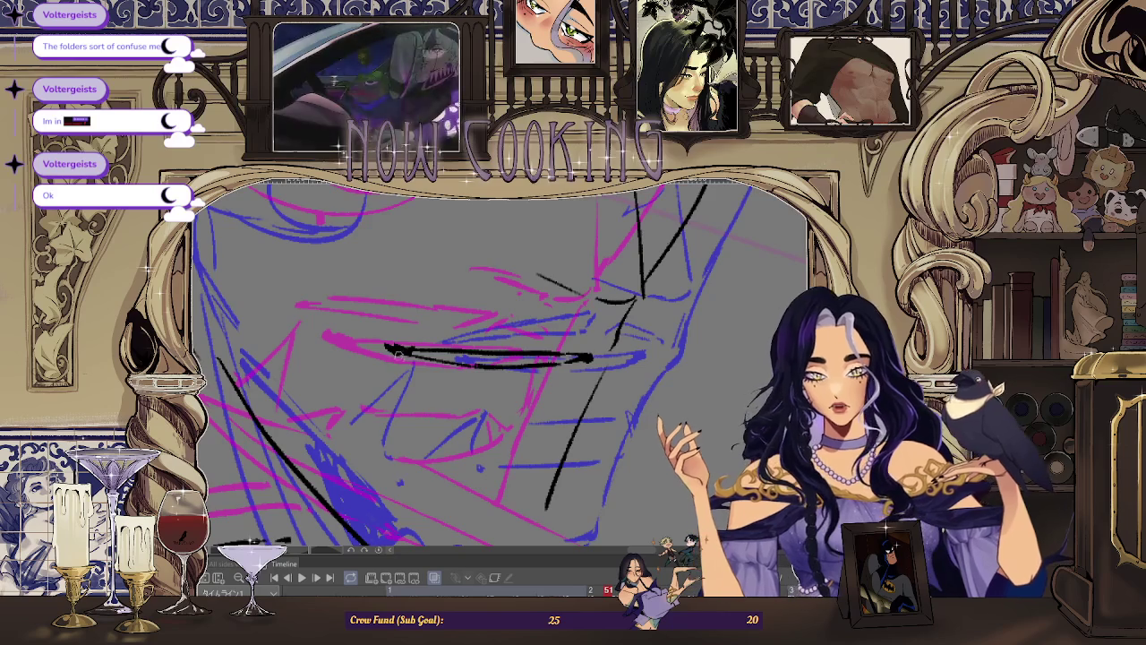
pyautogui.scroll(-2, 544, 331)
pyautogui.scroll(1, 523, 409)
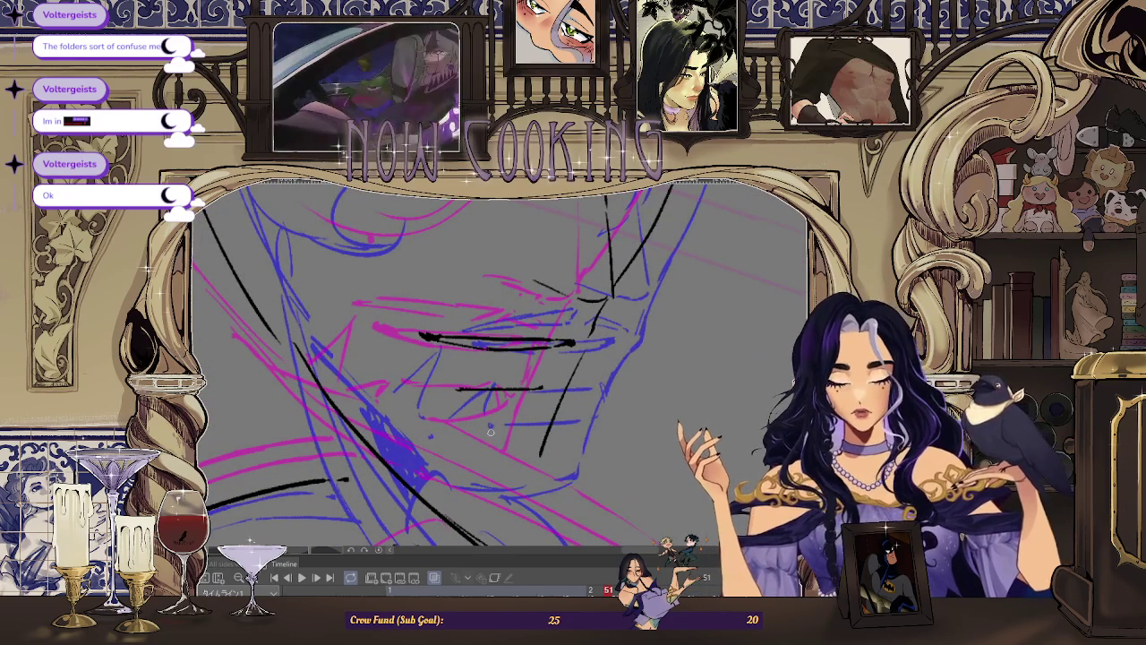
# Step: Ink the lip line, redrawing it several times, and add the jagged teeth
pyautogui.moveTo(450, 423); pyautogui.dragTo(525, 410)
pyautogui.hotkey('ctrl', 'z')
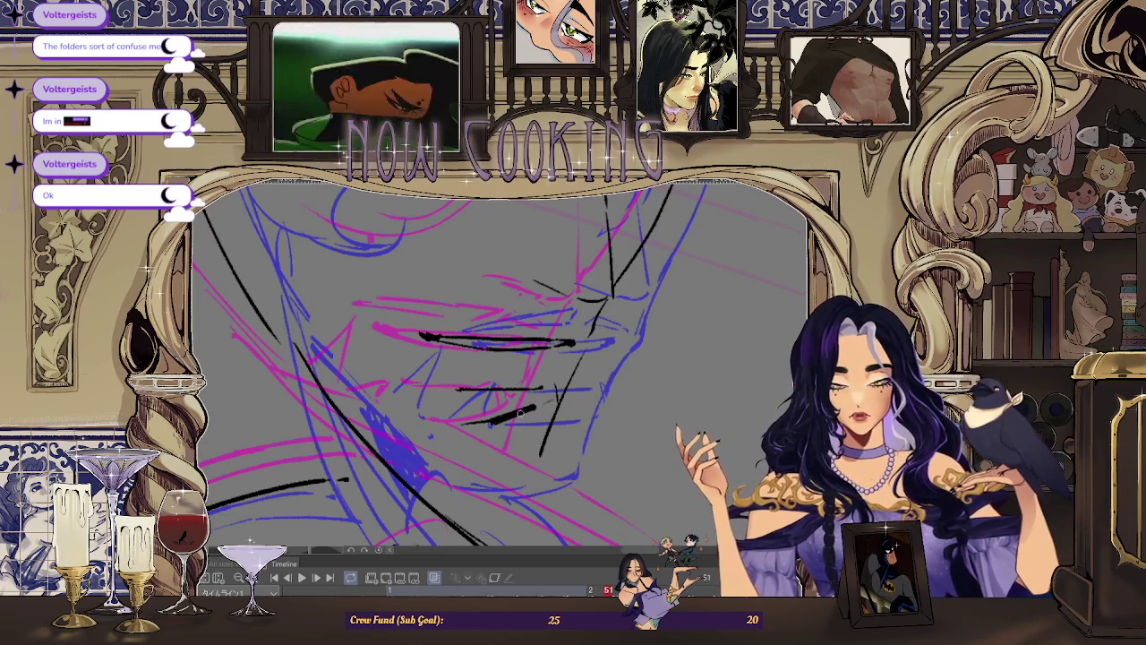
pyautogui.hotkey('ctrl', 'z')
pyautogui.moveTo(460, 424); pyautogui.dragTo(530, 411)
pyautogui.hotkey('ctrl', 'z')
pyautogui.hotkey('ctrl', 'z')
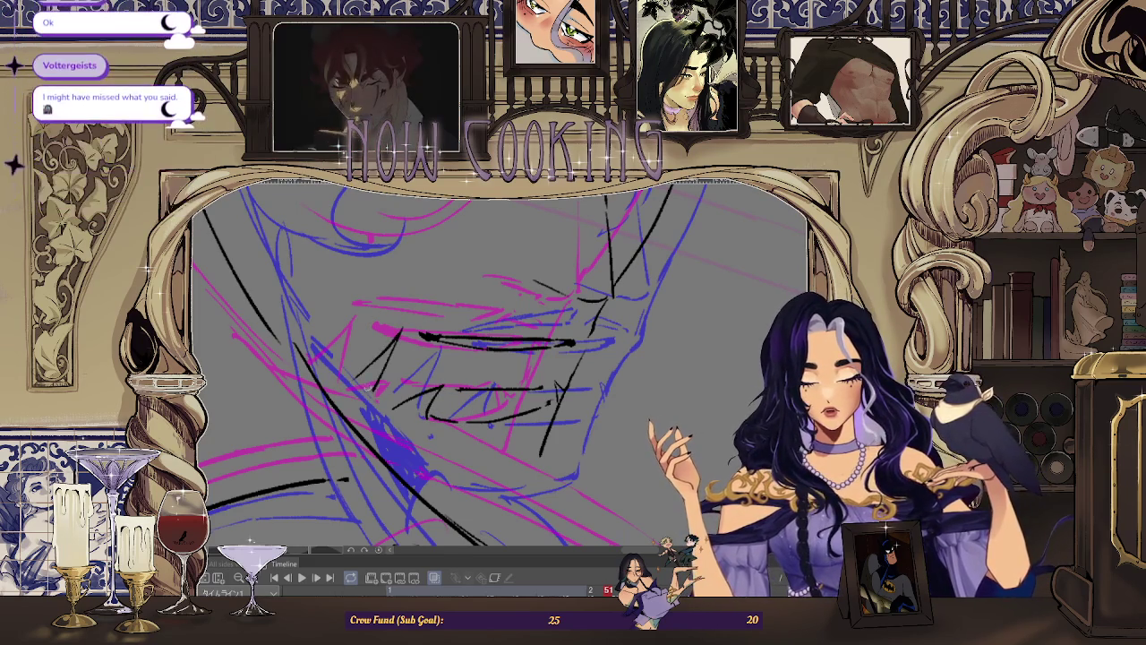
pyautogui.moveTo(394, 334); pyautogui.dragTo(369, 386)
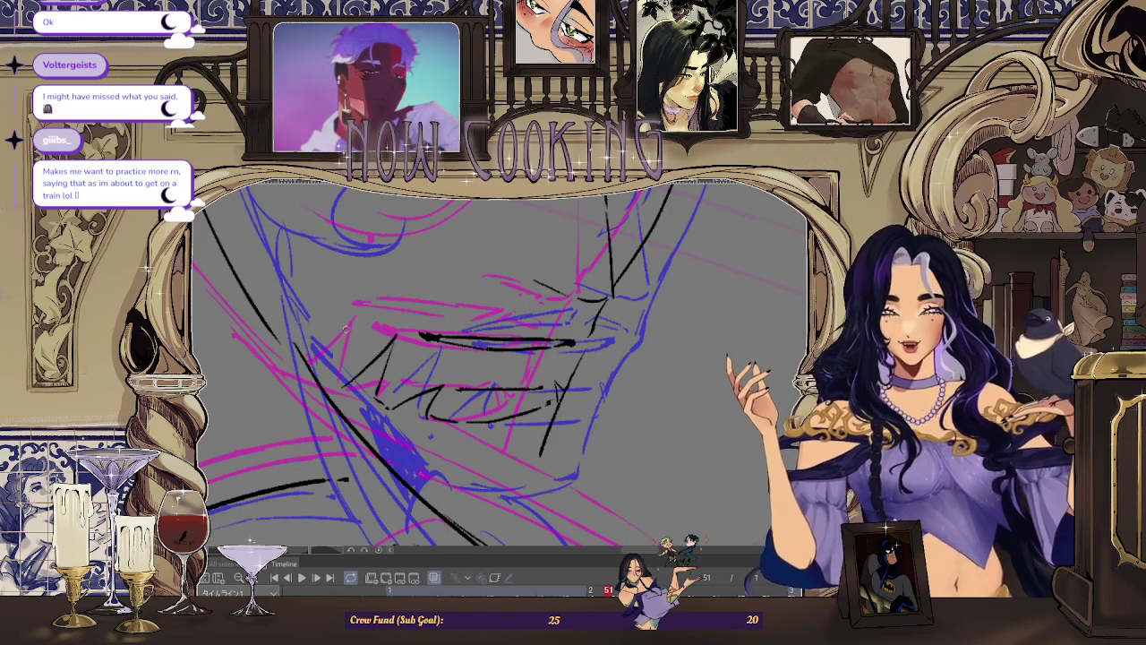
# Step: Ink a bold, thick black lash line across the man's eye
pyautogui.hotkey('ctrl', '-')
pyautogui.scroll(3, 501, 358)
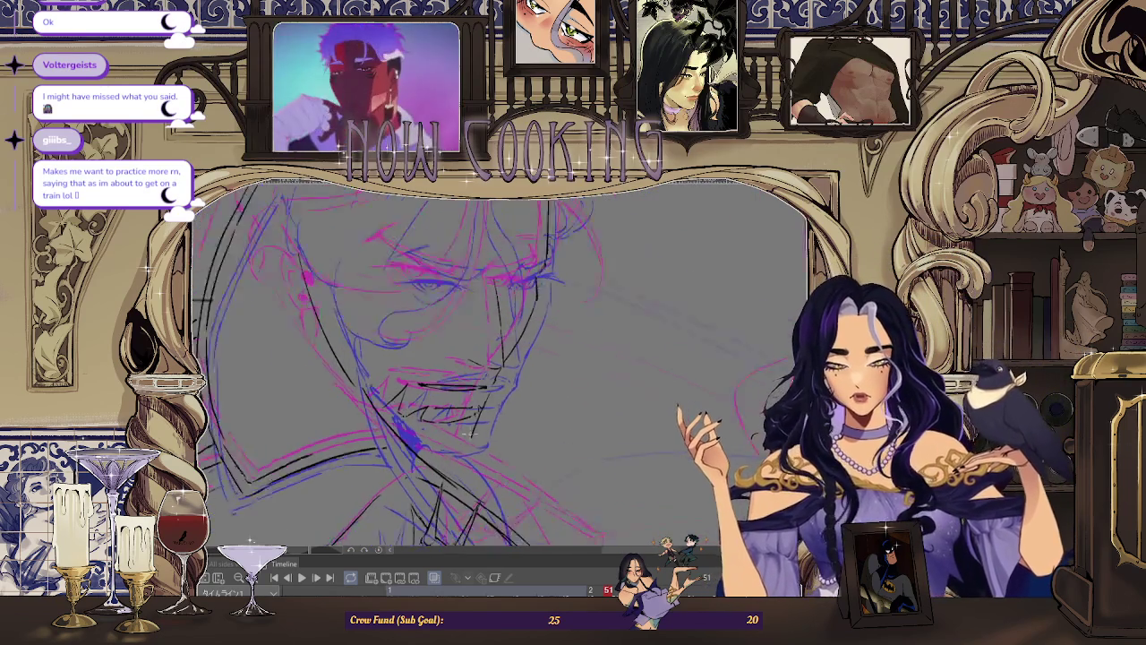
pyautogui.scroll(5, 501, 358)
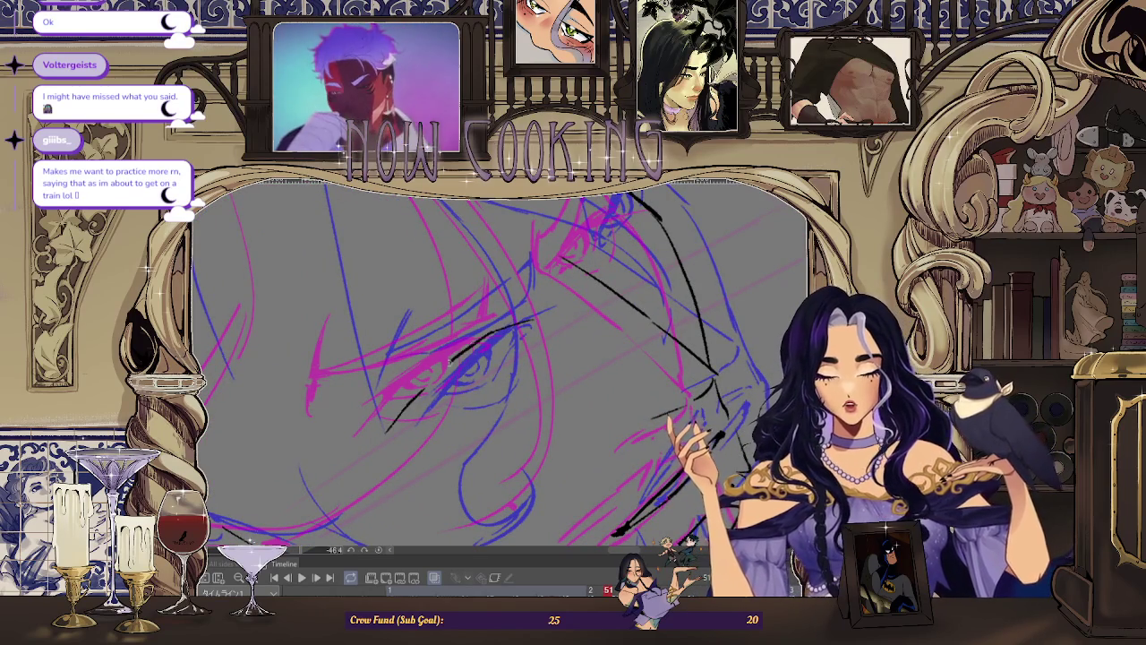
pyautogui.moveTo(403, 416); pyautogui.dragTo(528, 326)
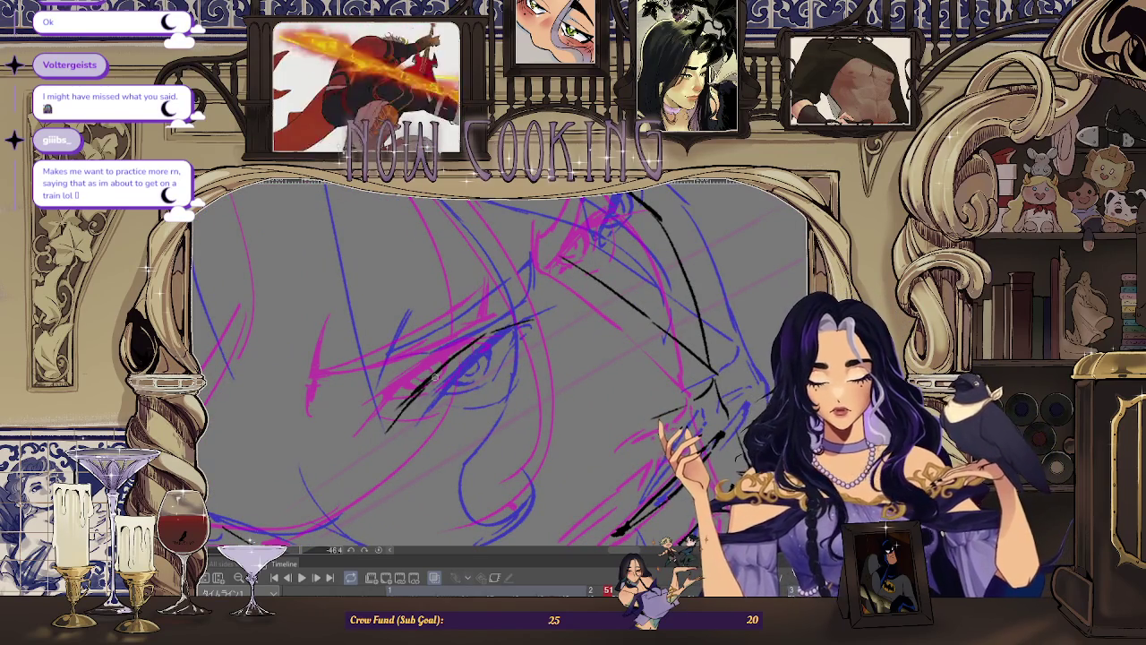
pyautogui.moveTo(399, 419); pyautogui.dragTo(488, 338)
pyautogui.moveTo(431, 379); pyautogui.dragTo(483, 337)
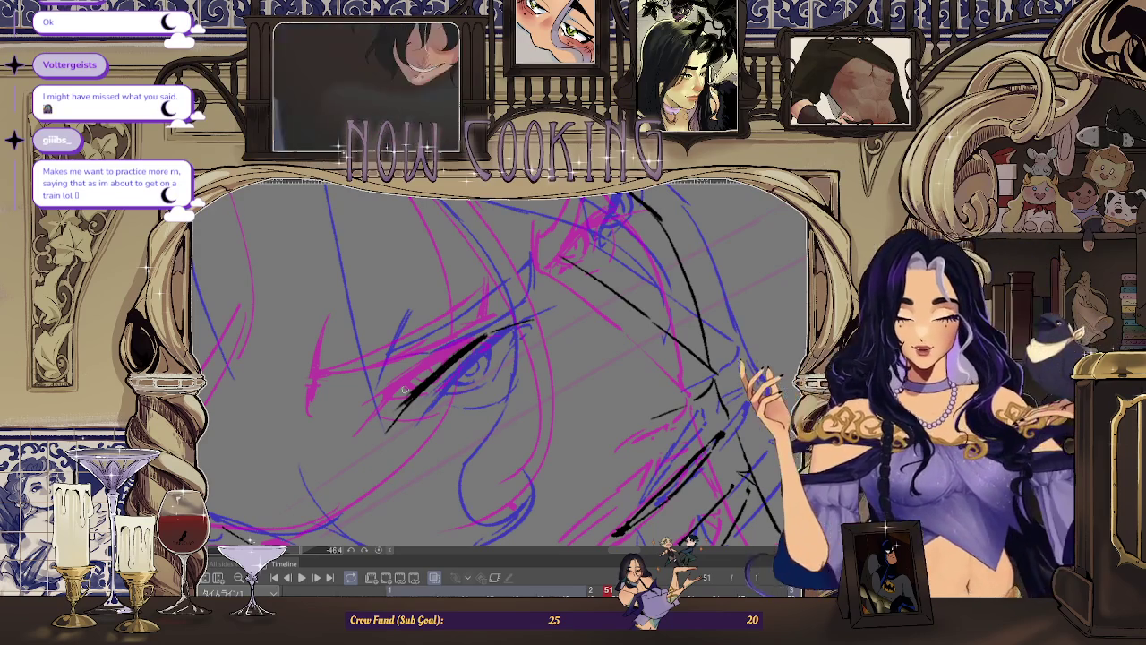
# Step: Rotate and zoom the canvas around the eye to a comfortable drawing angle
pyautogui.moveTo(405, 390); pyautogui.dragTo(568, 295)
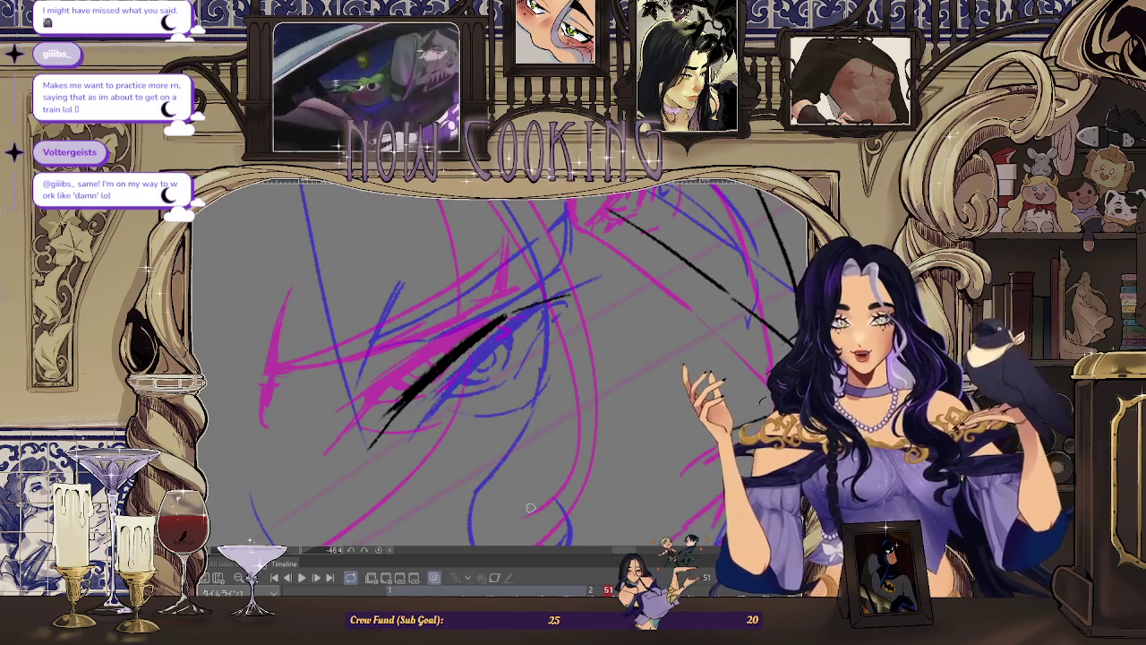
pyautogui.moveTo(607, 288); pyautogui.dragTo(472, 352)
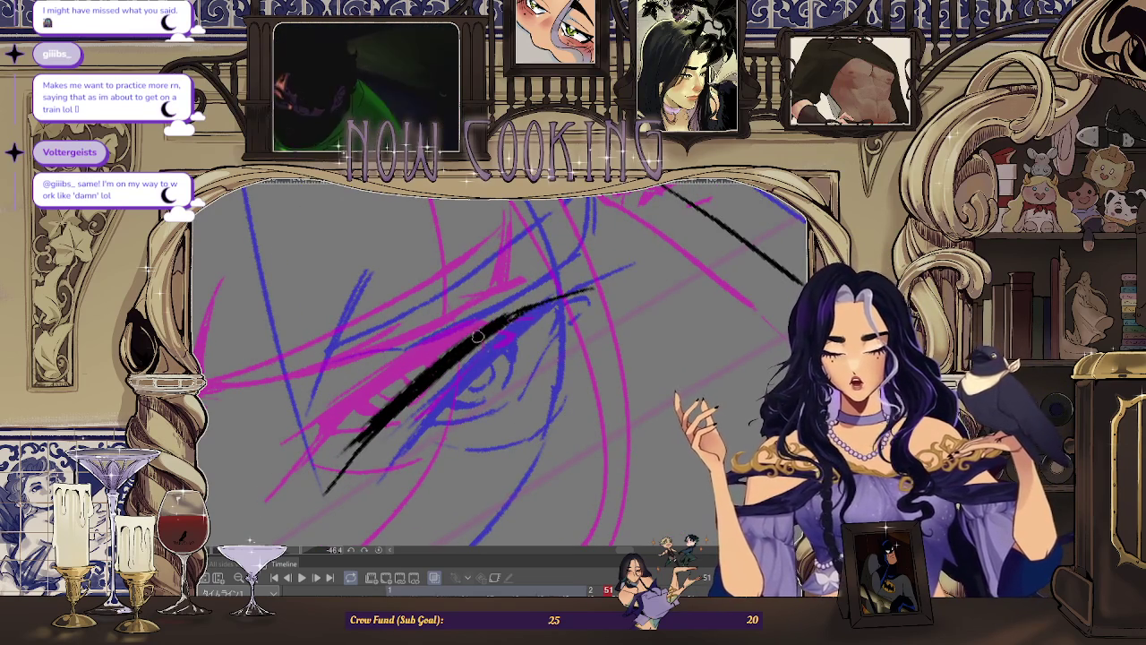
pyautogui.scroll(-2, 549, 302)
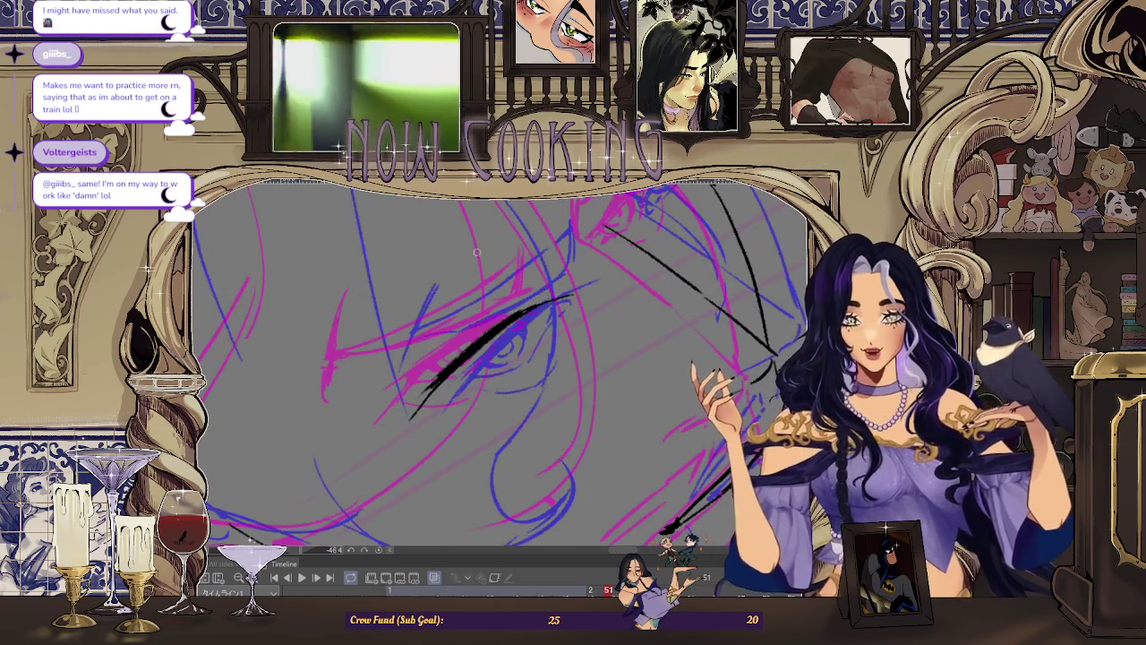
pyautogui.scroll(-2, 477, 252)
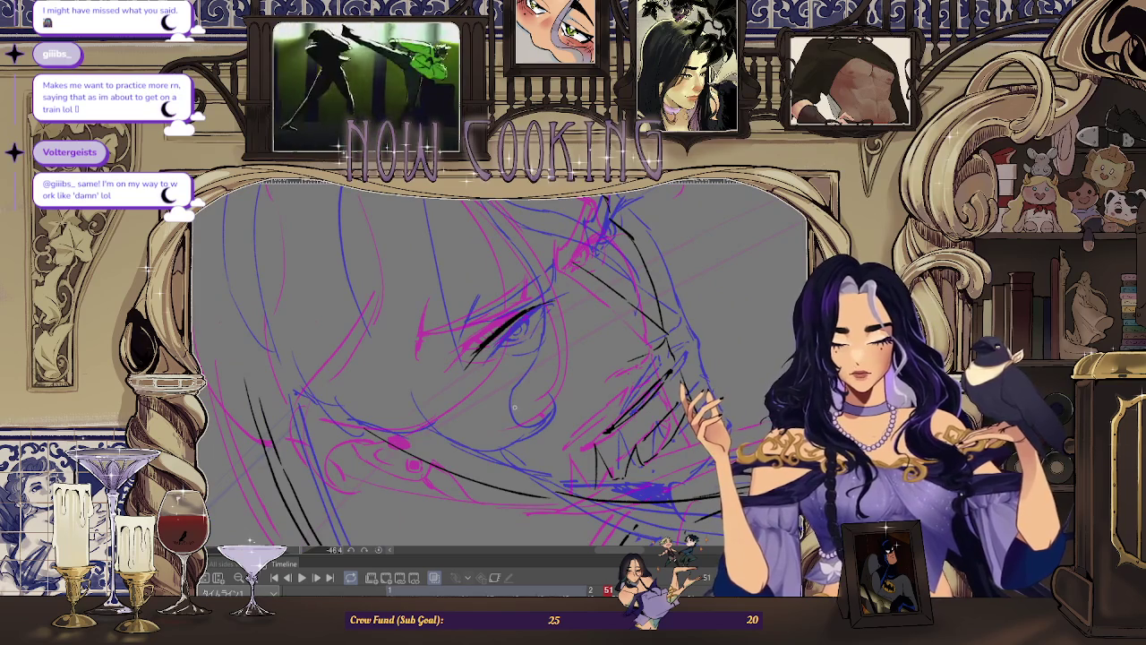
pyautogui.moveTo(514, 407); pyautogui.dragTo(521, 344)
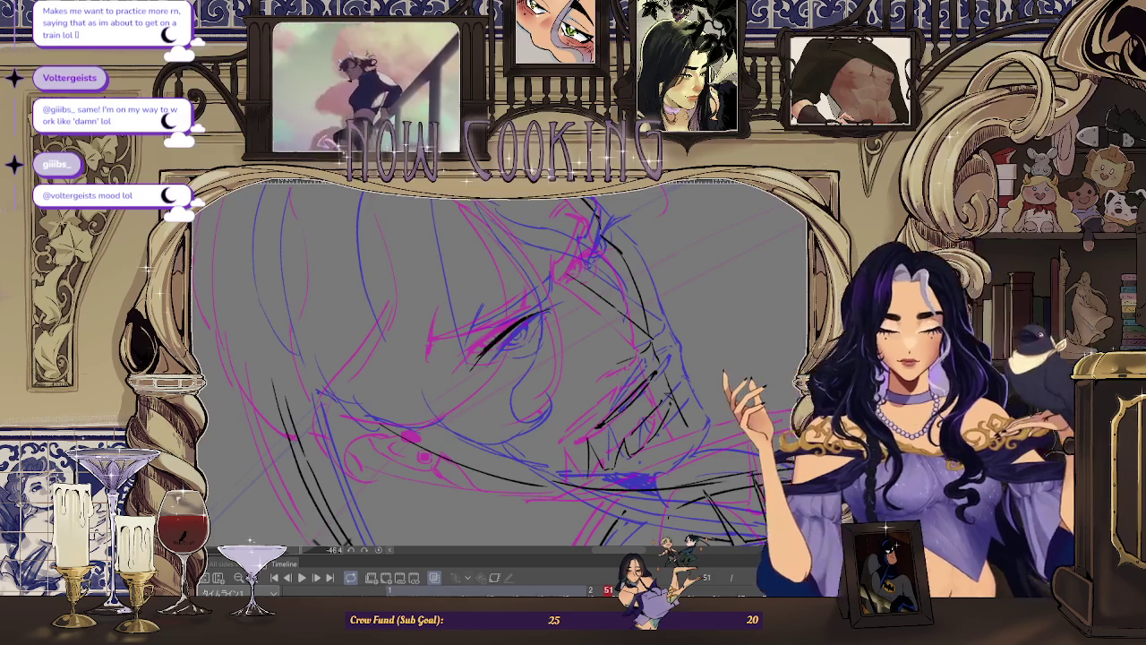
pyautogui.hotkey('ctrl', '+')
pyautogui.hotkey('ctrl', '+')
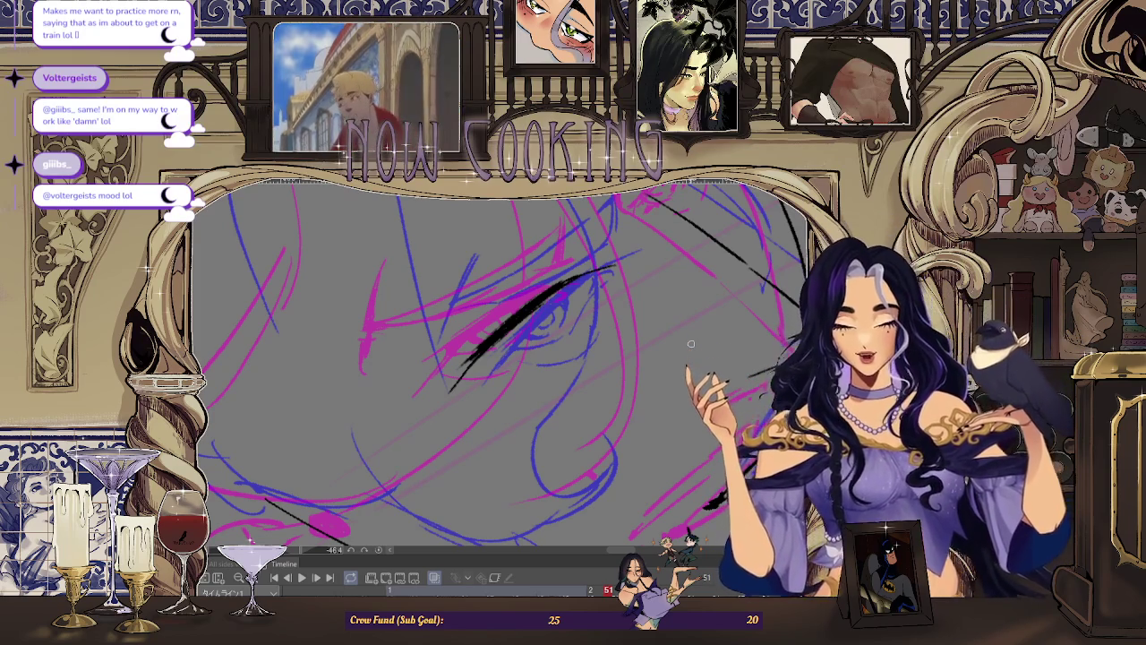
pyautogui.scroll(1, 511, 320)
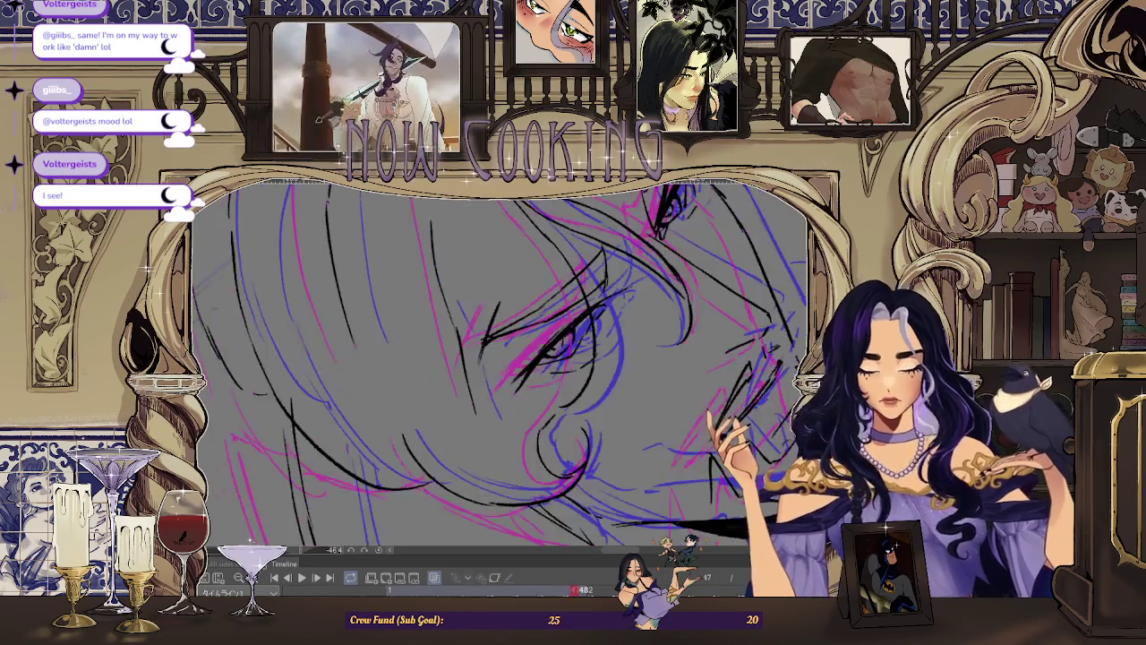
# Step: Flip back and forth through the animation frames, then restore the layer and timeline palettes
pyautogui.press('Right')
pyautogui.press('Right')
pyautogui.press('Right')
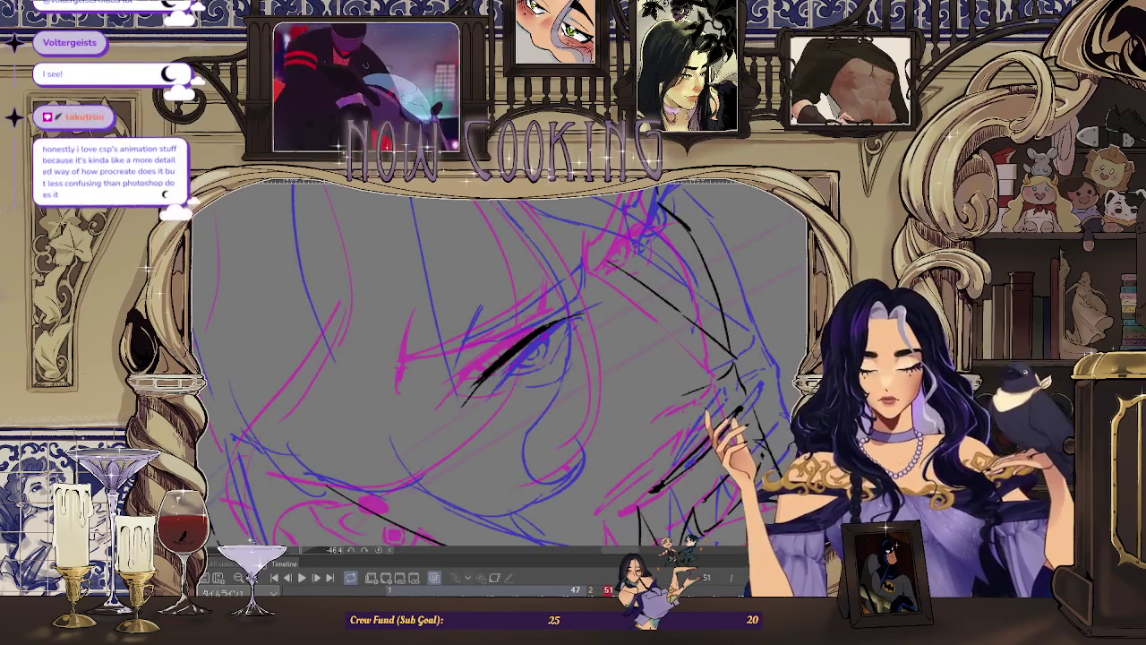
pyautogui.press('Right')
pyautogui.press('Left')
pyautogui.press('Right')
pyautogui.press('Right')
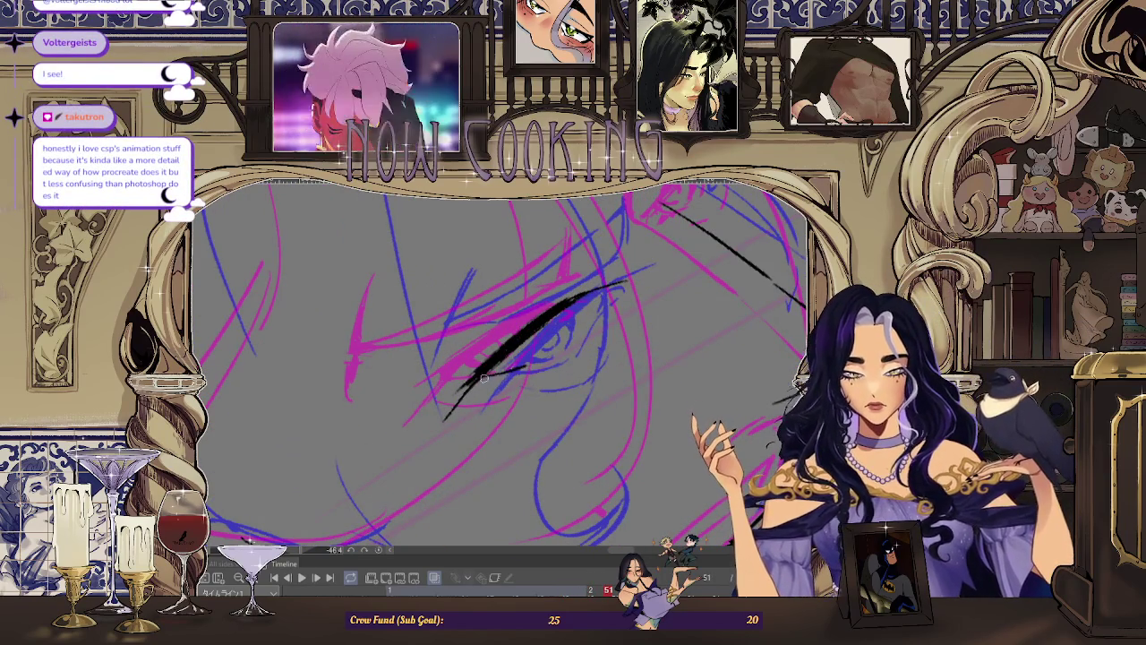
pyautogui.press('Right')
pyautogui.press('Right')
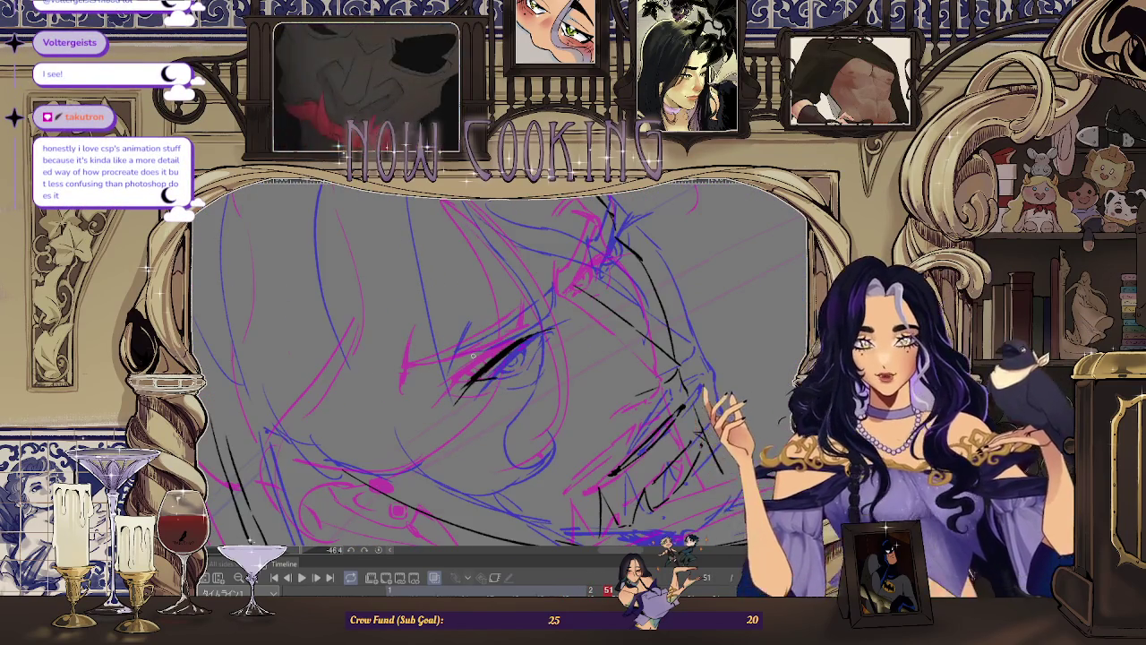
pyautogui.press('Right')
pyautogui.press('Right')
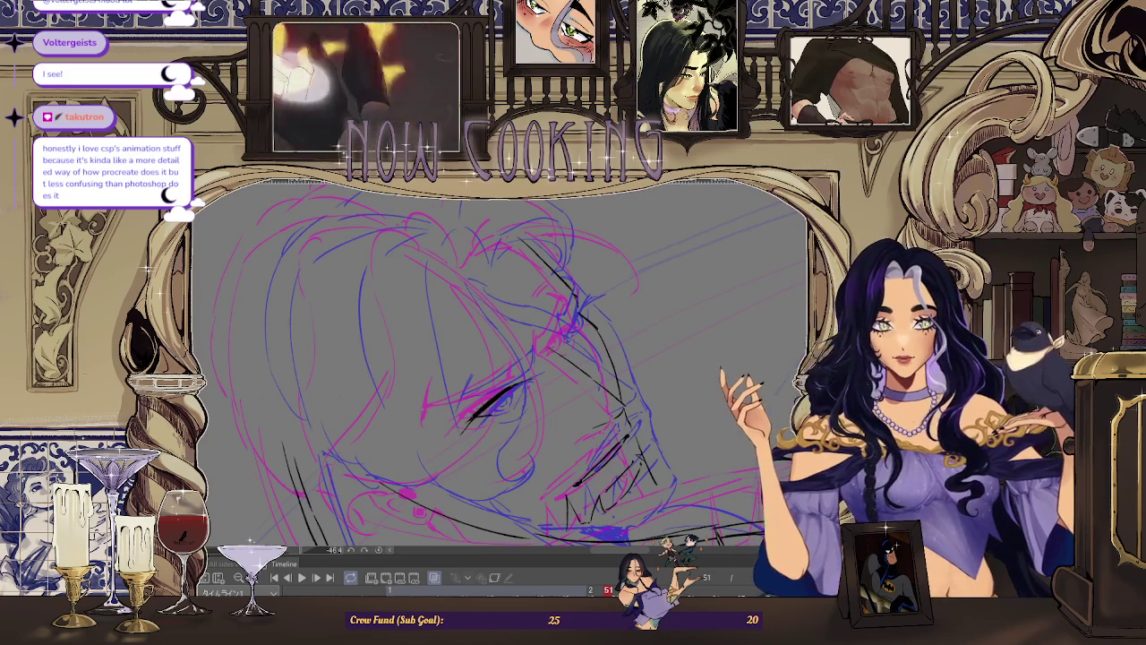
pyautogui.press('Tab')
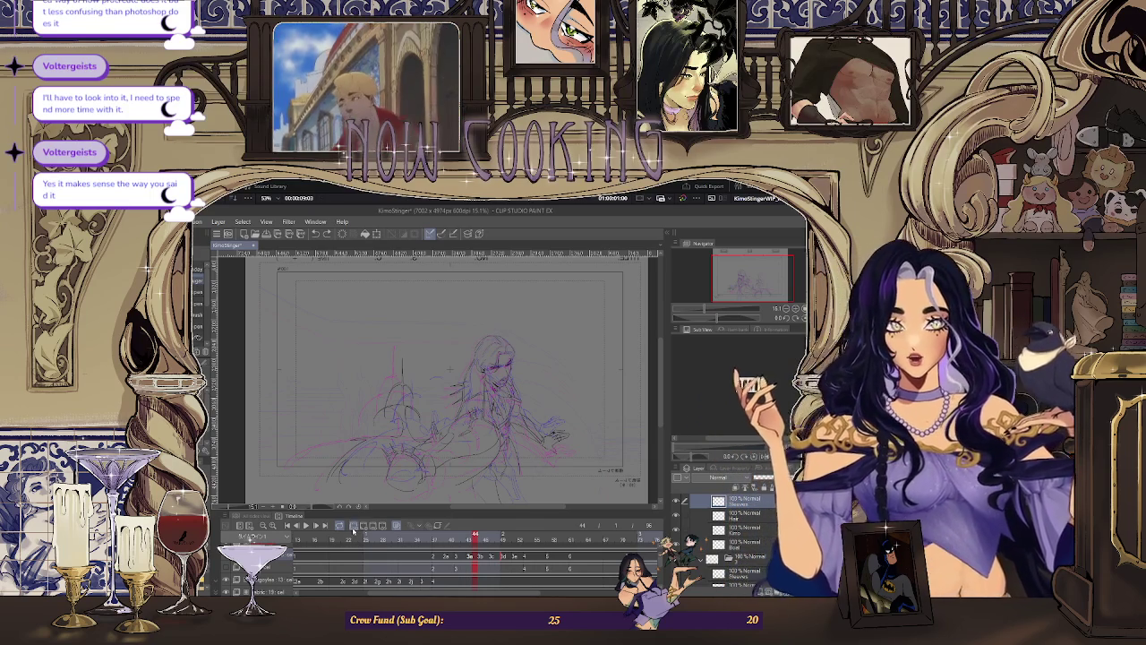
# Step: Hide the pink onion-skin frames and return to the drawing window
pyautogui.click(355, 533)
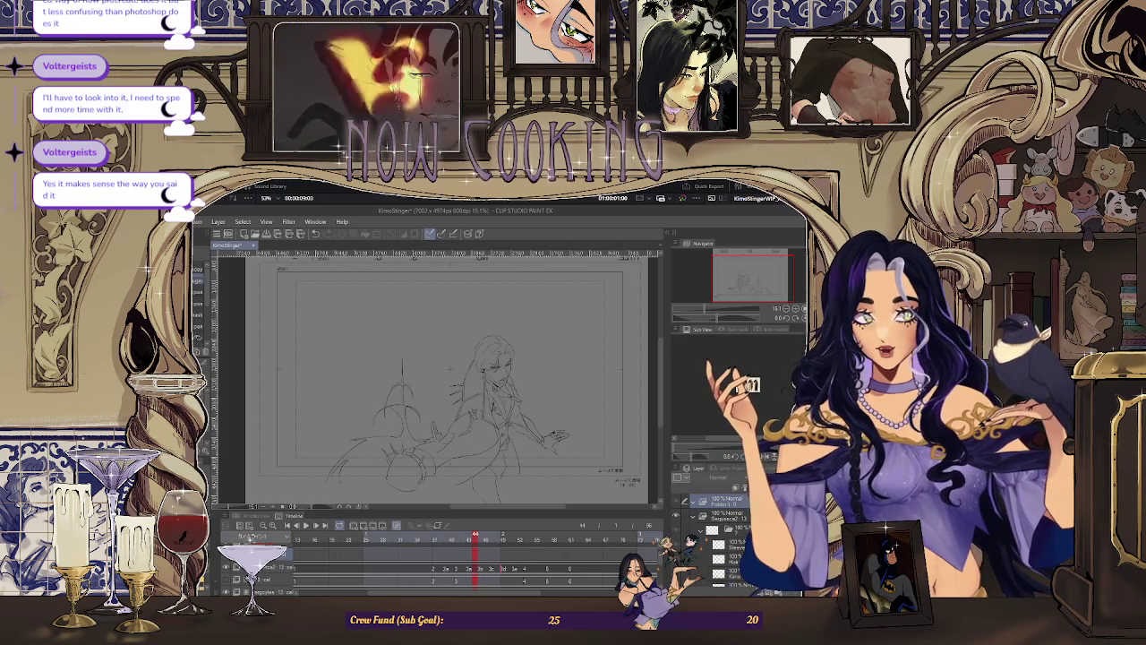
pyautogui.hotkey('alt', 'Tab')
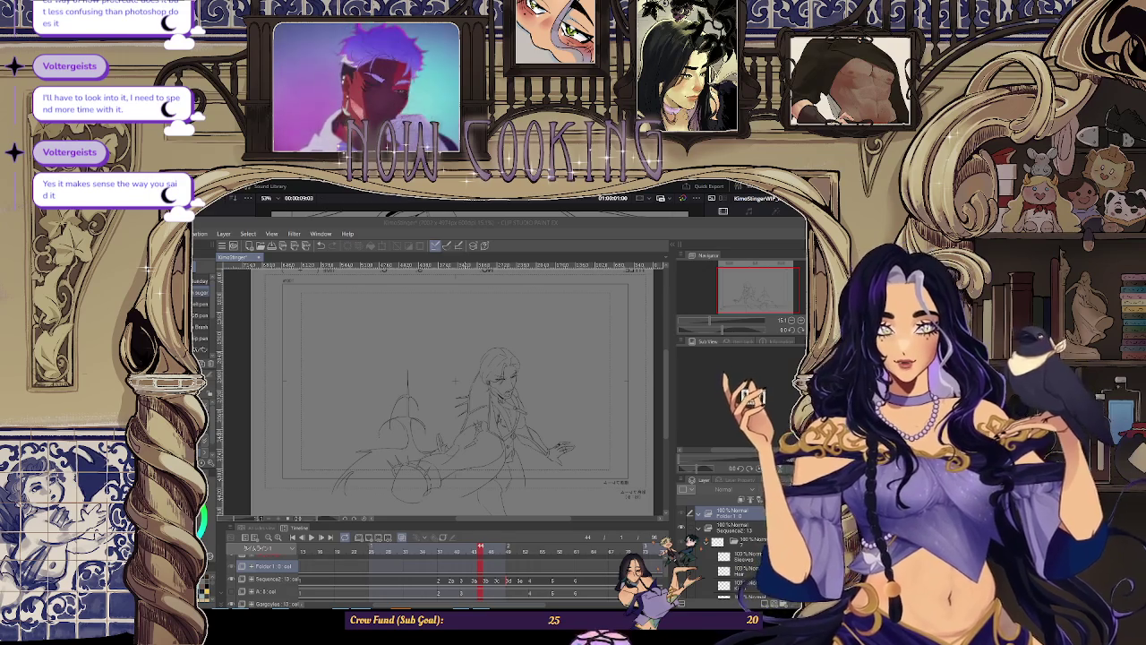
pyautogui.click(475, 580)
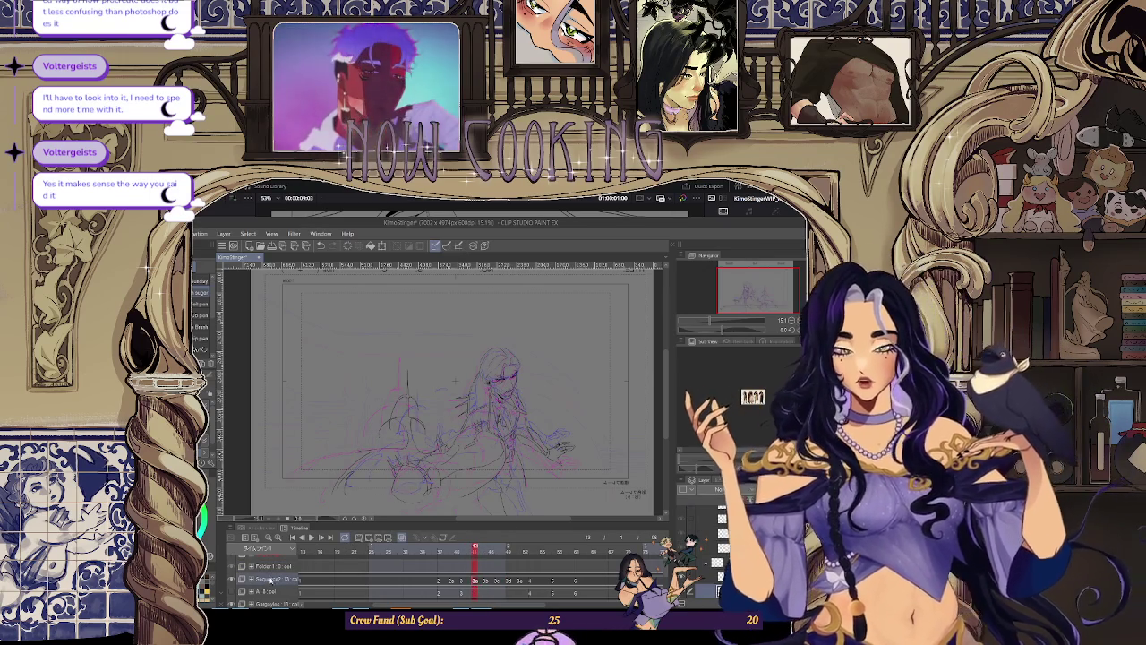
# Step: Add a new blank raster layer to Folder 1
pyautogui.click(260, 566)
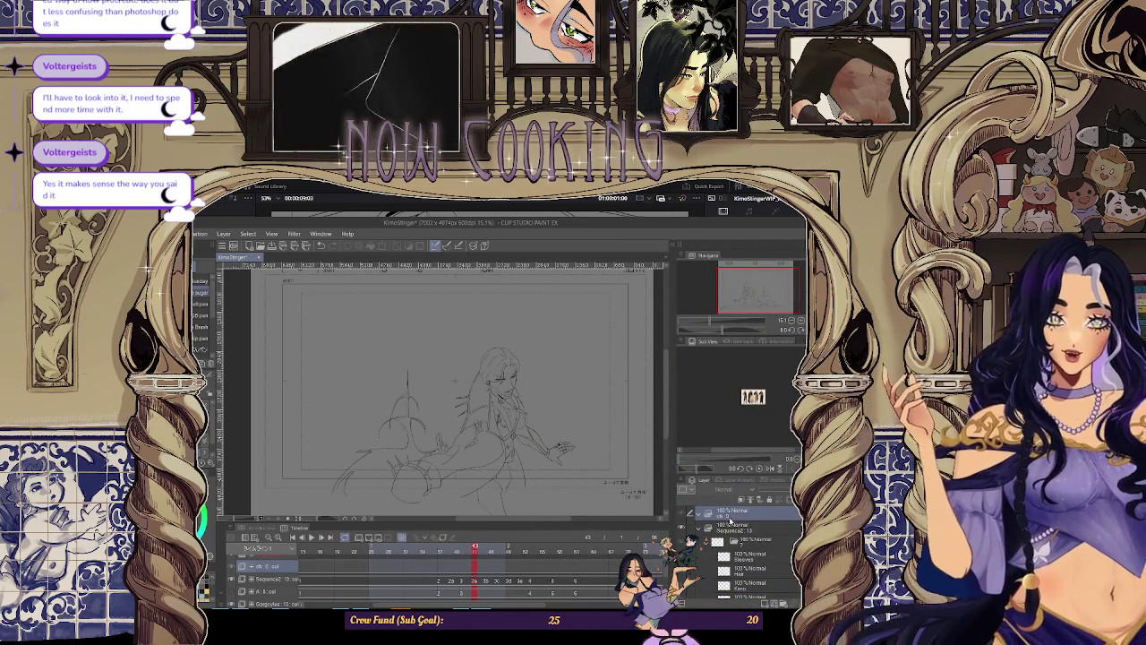
pyautogui.click(764, 603)
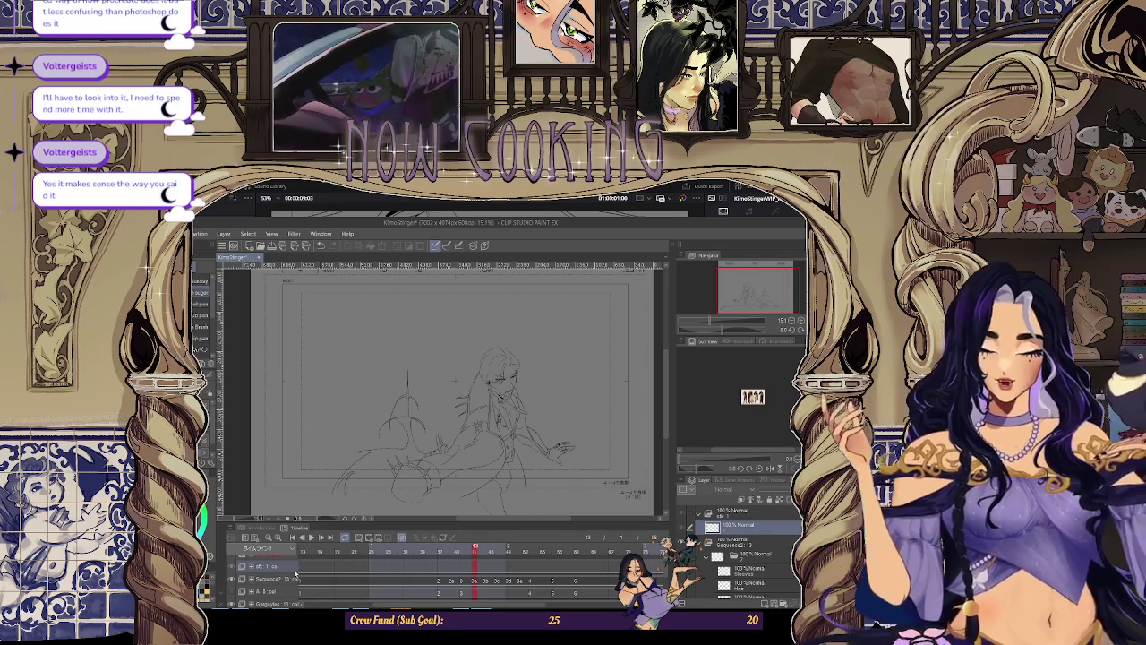
pyautogui.hscroll(-2, 391, 588)
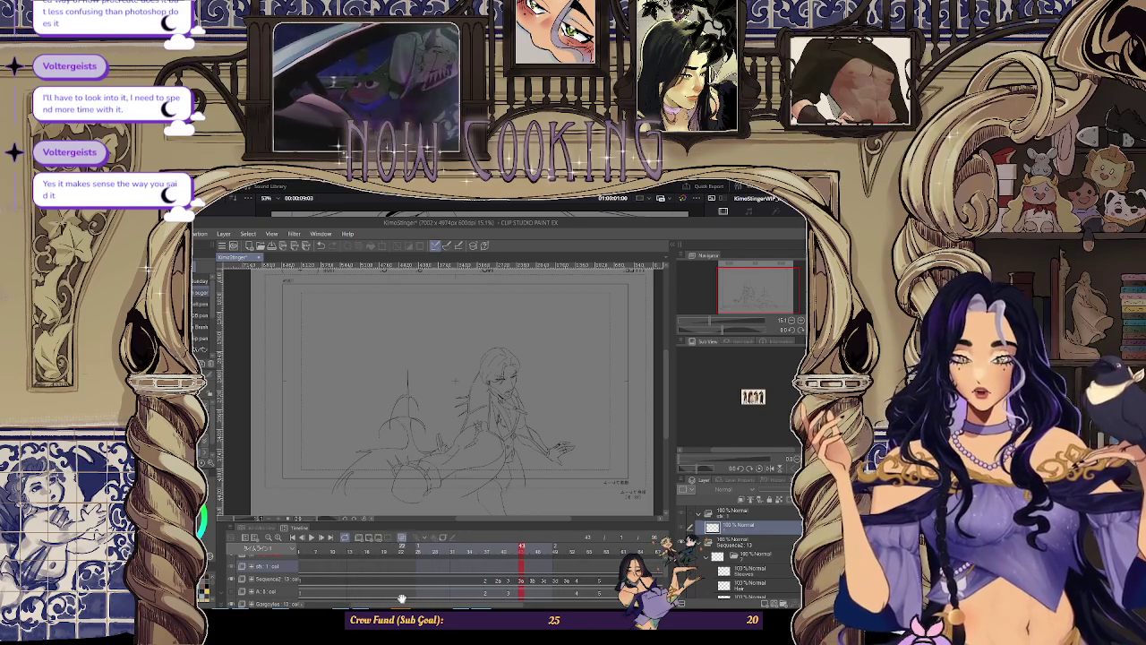
pyautogui.scroll(1, 410, 572)
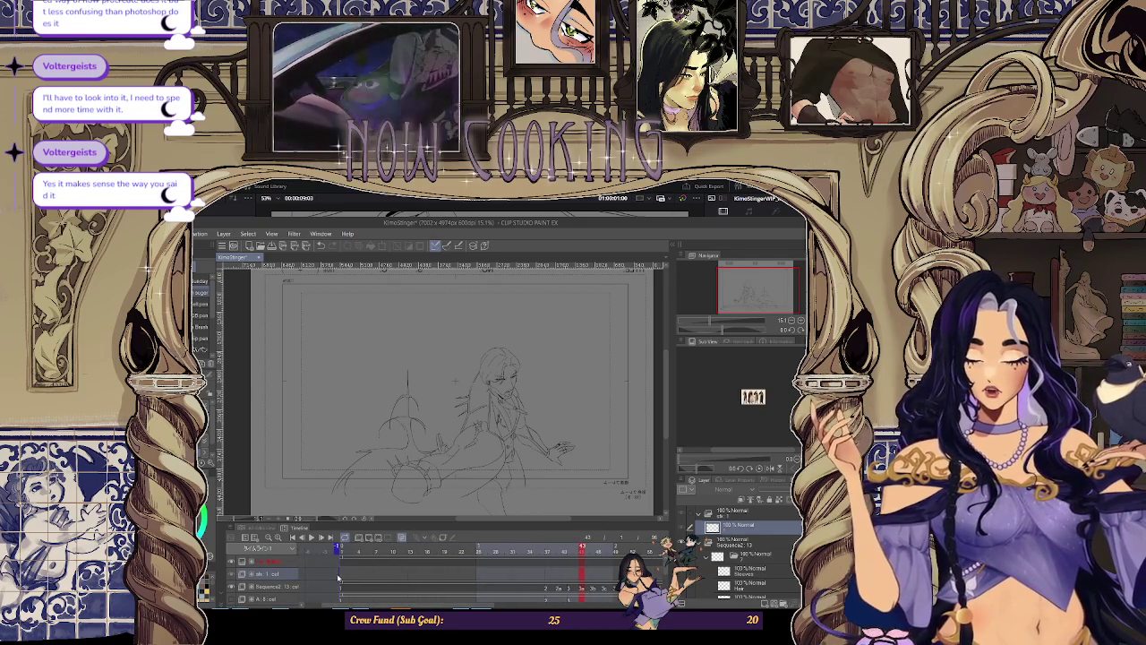
# Step: Jump between the ship background frame and the character sketch frame, ending on the character frame
pyautogui.click(341, 577)
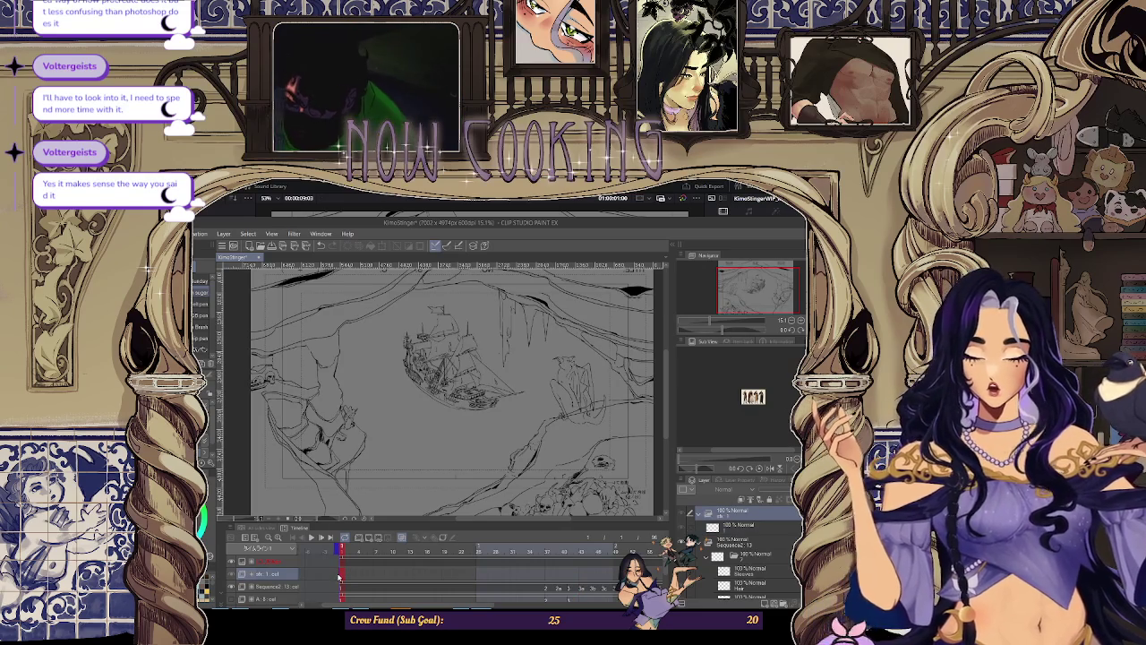
pyautogui.hotkey('alt', '[')
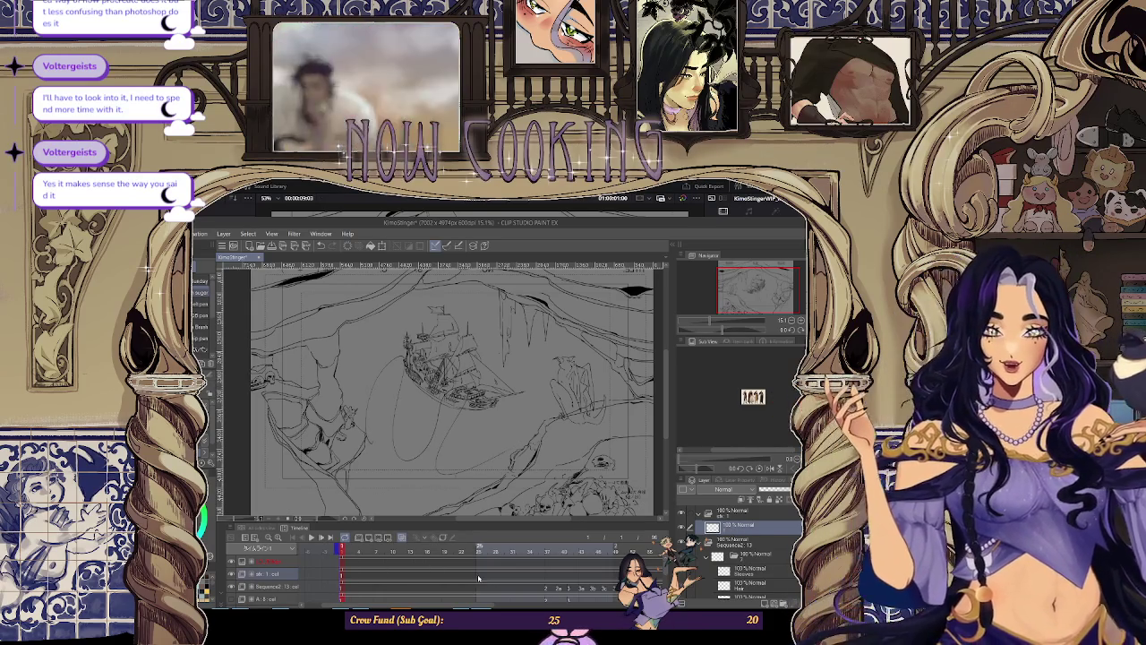
pyautogui.click(345, 549)
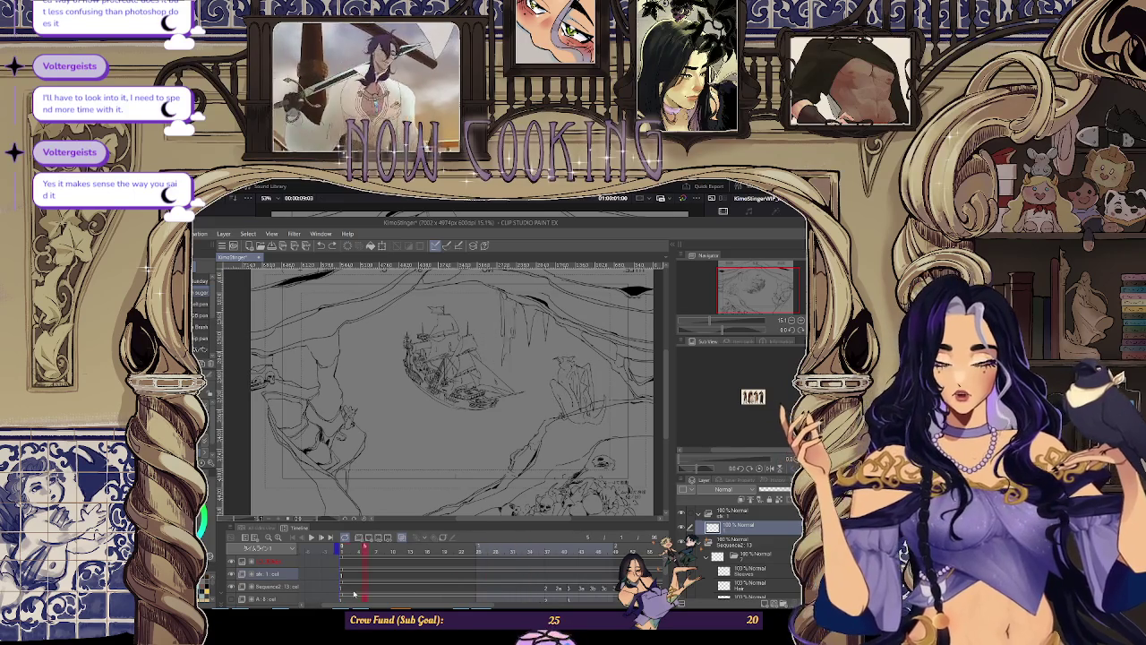
pyautogui.click(547, 593)
pyautogui.click(552, 560)
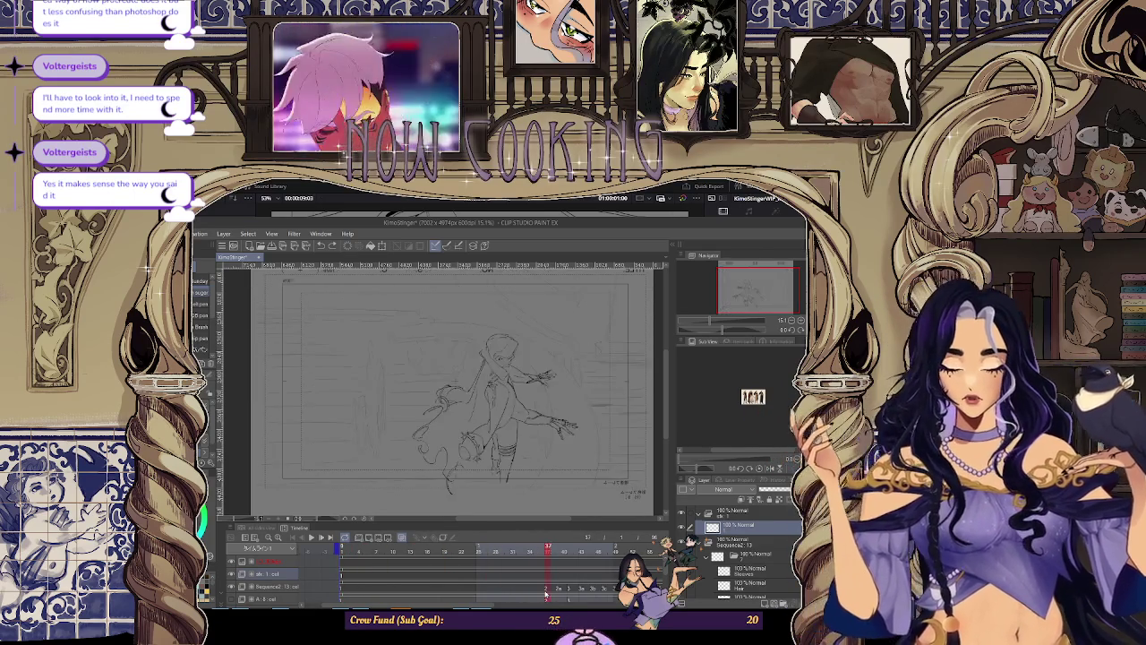
pyautogui.click(364, 588)
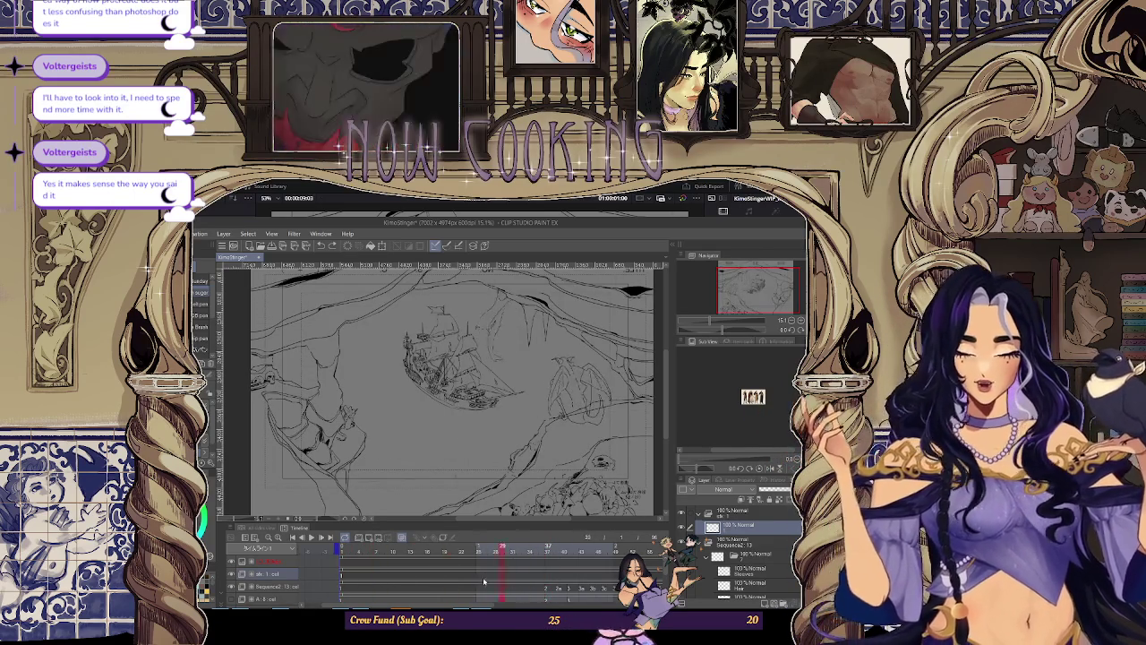
pyautogui.moveTo(364, 588); pyautogui.dragTo(551, 582)
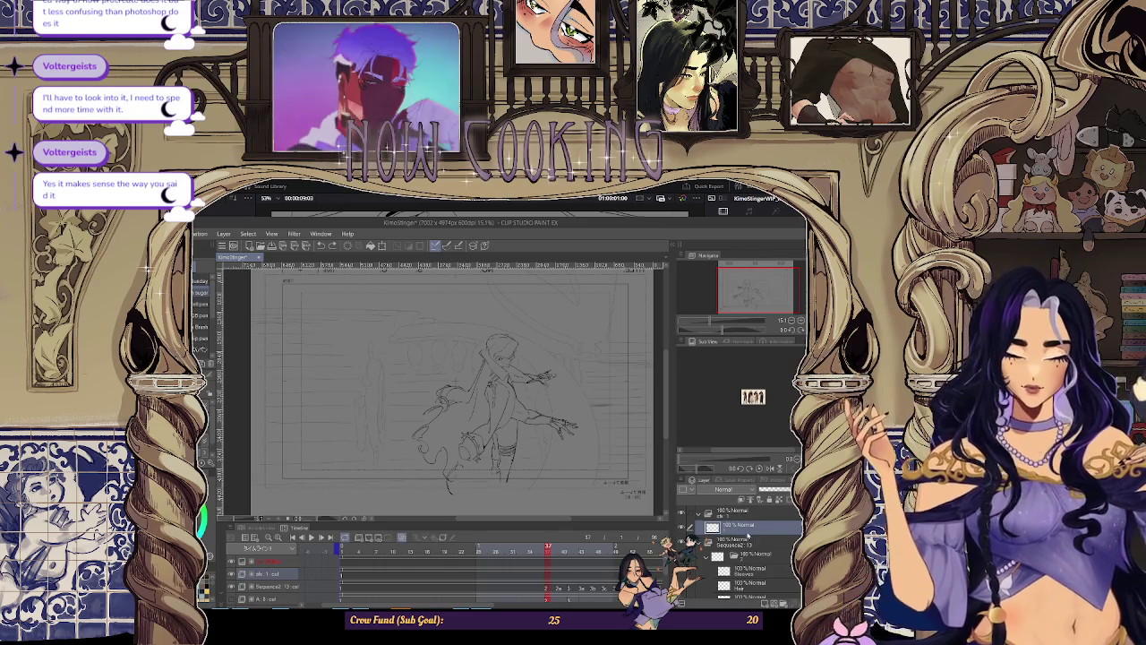
# Step: Add three new blank raster layers under the top folder's layer
pyautogui.click(754, 509)
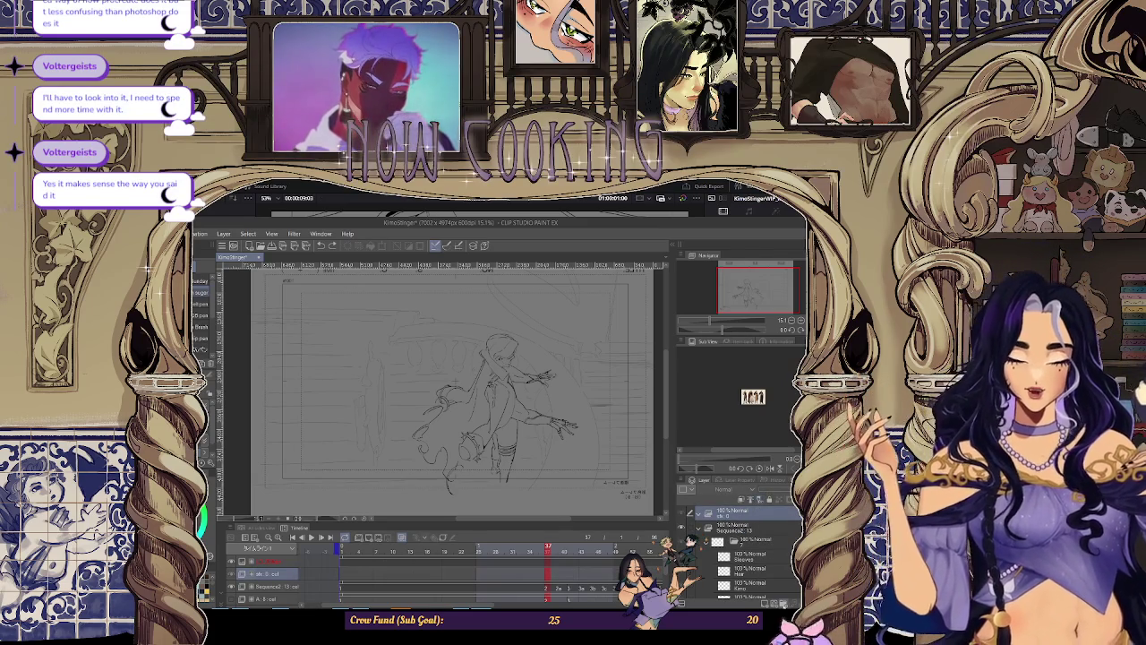
pyautogui.click(755, 500)
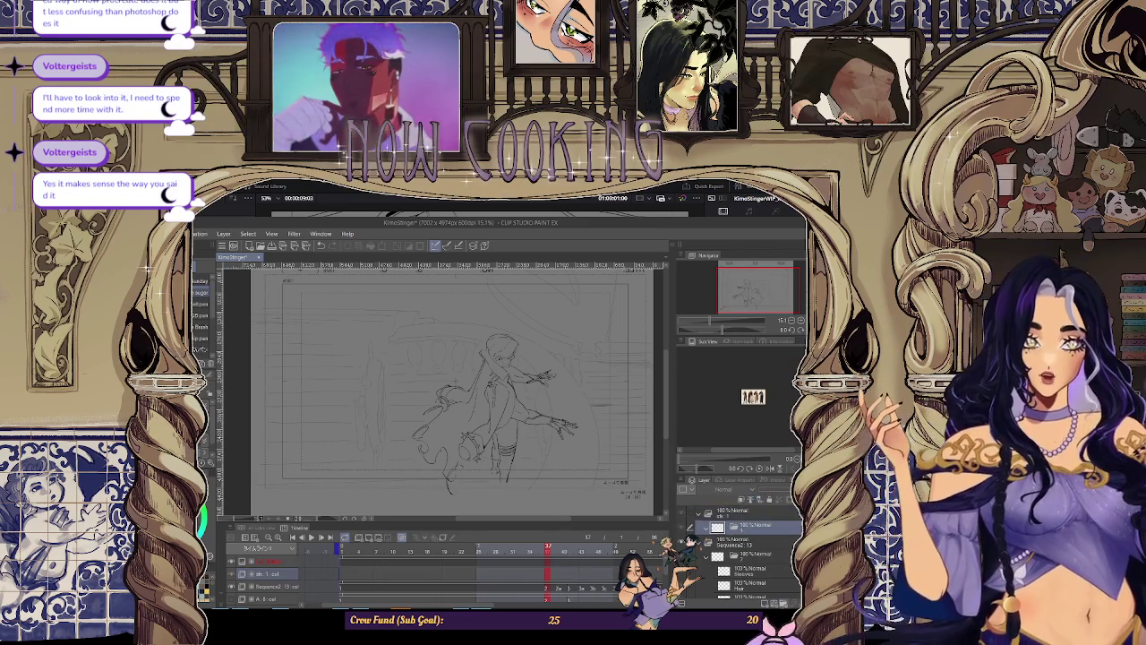
pyautogui.click(768, 598)
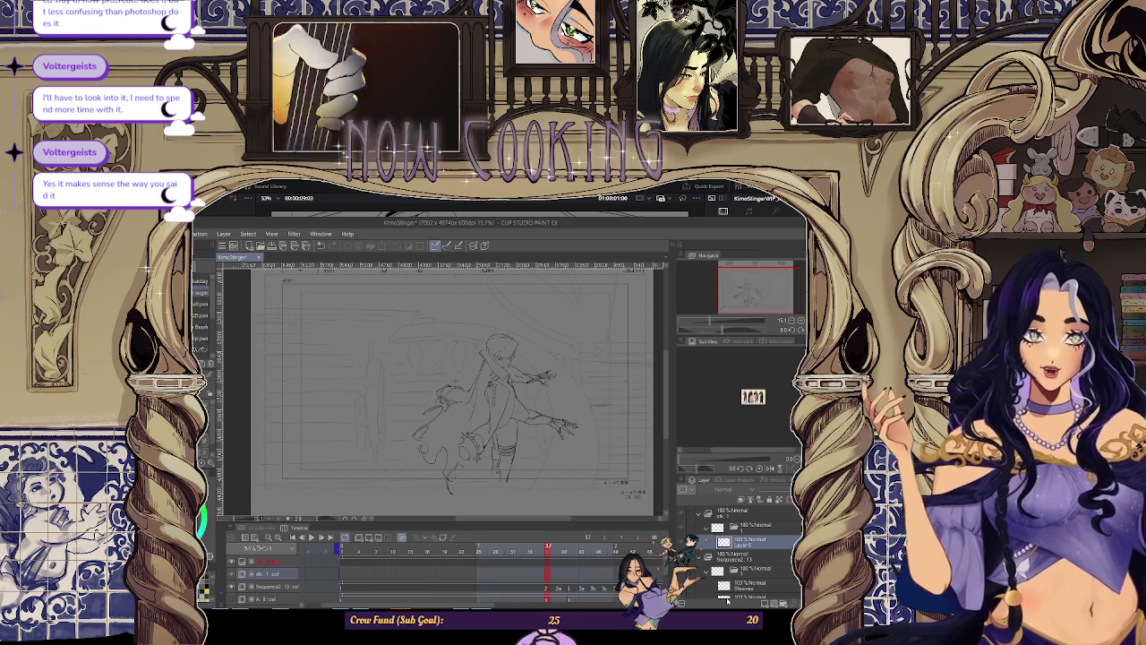
pyautogui.scroll(-1, 727, 600)
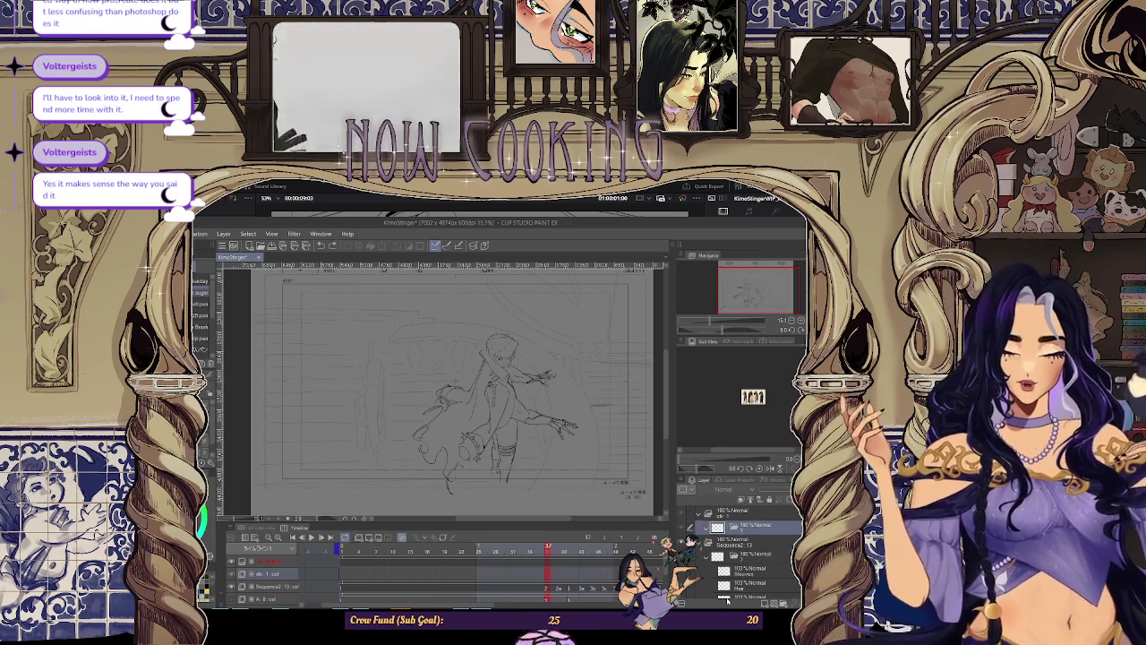
pyautogui.scroll(-1, 727, 600)
pyautogui.hotkey('ctrl', 'shift', 'n')
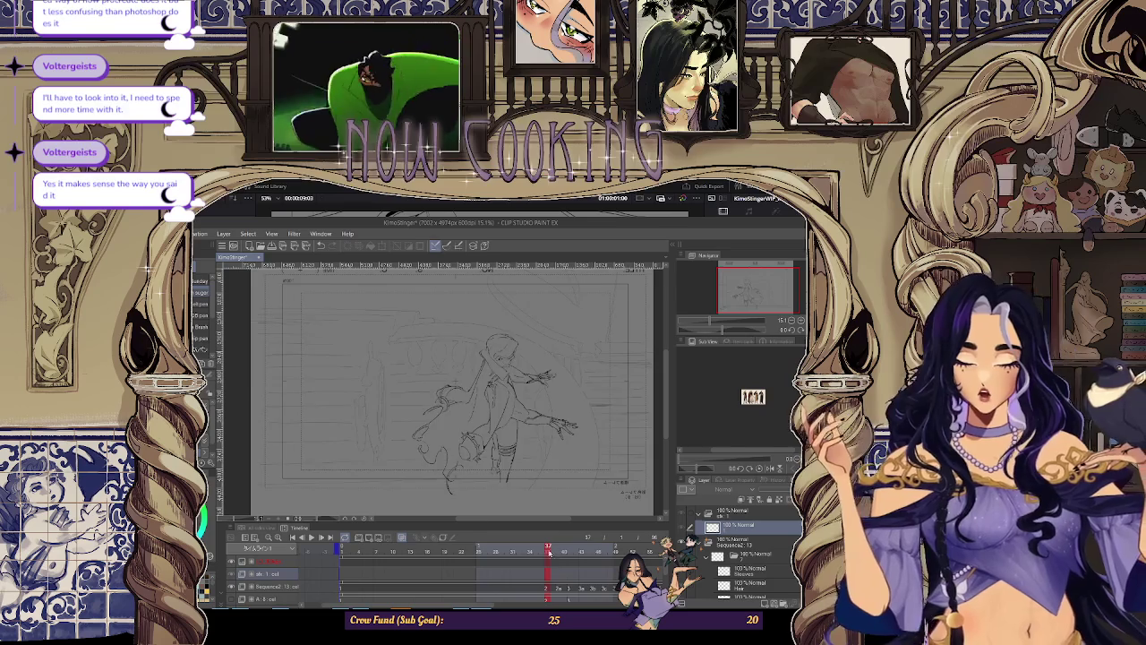
# Step: Add a new animation cel at the top and compare it with the ship art layer below
pyautogui.click(343, 573)
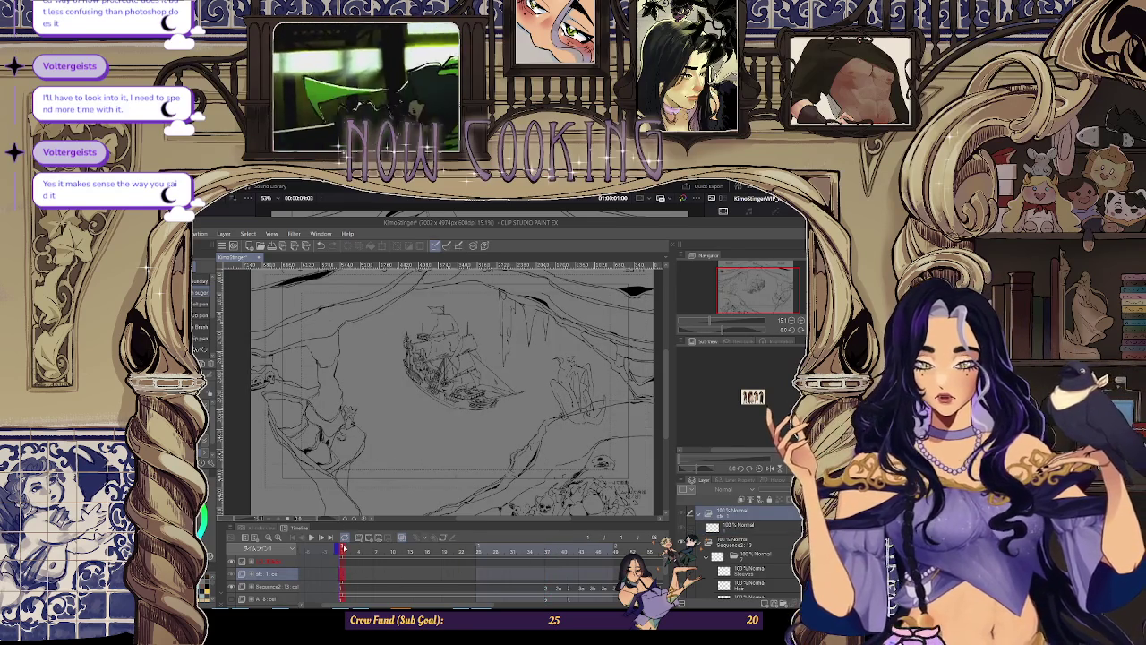
pyautogui.click(521, 595)
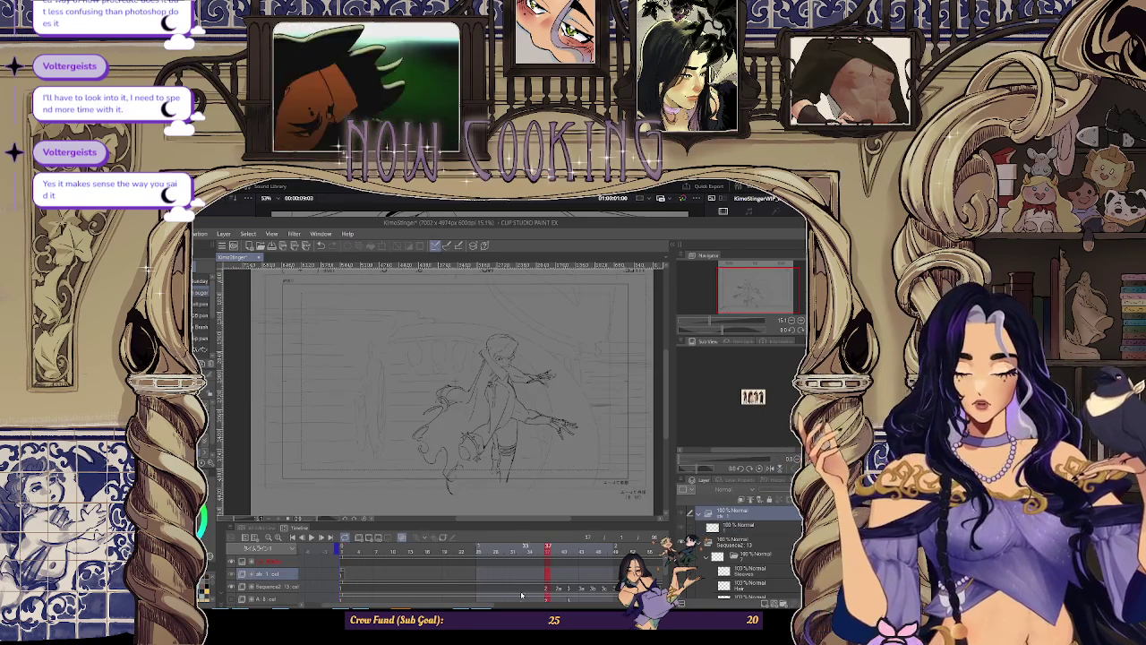
pyautogui.click(371, 538)
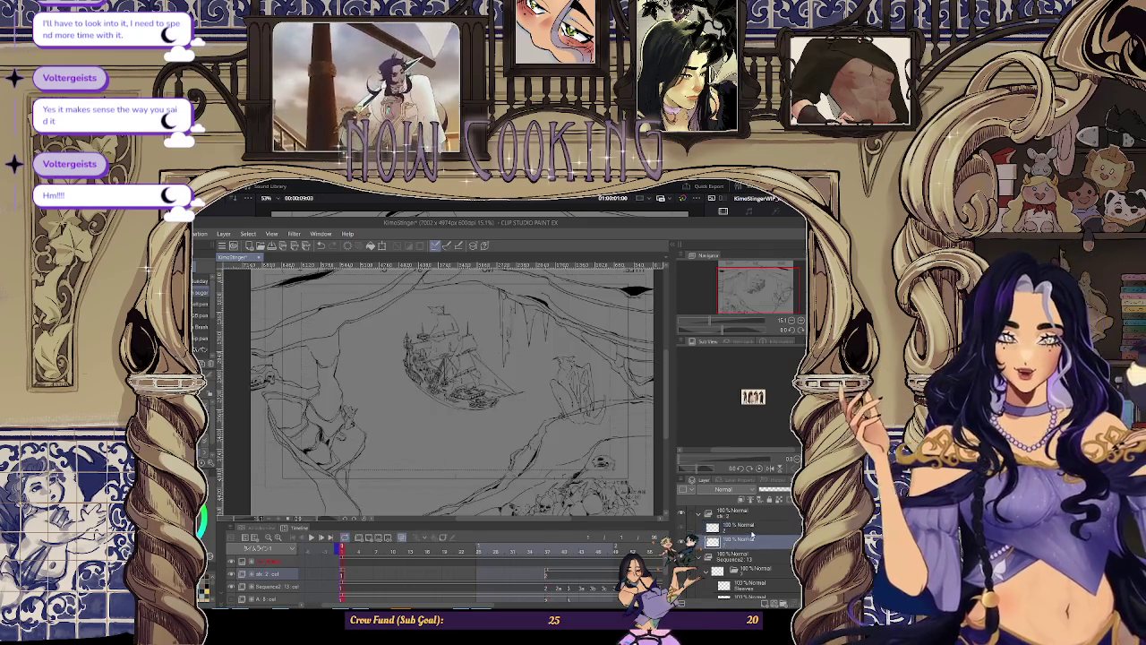
pyautogui.click(752, 539)
pyautogui.click(750, 533)
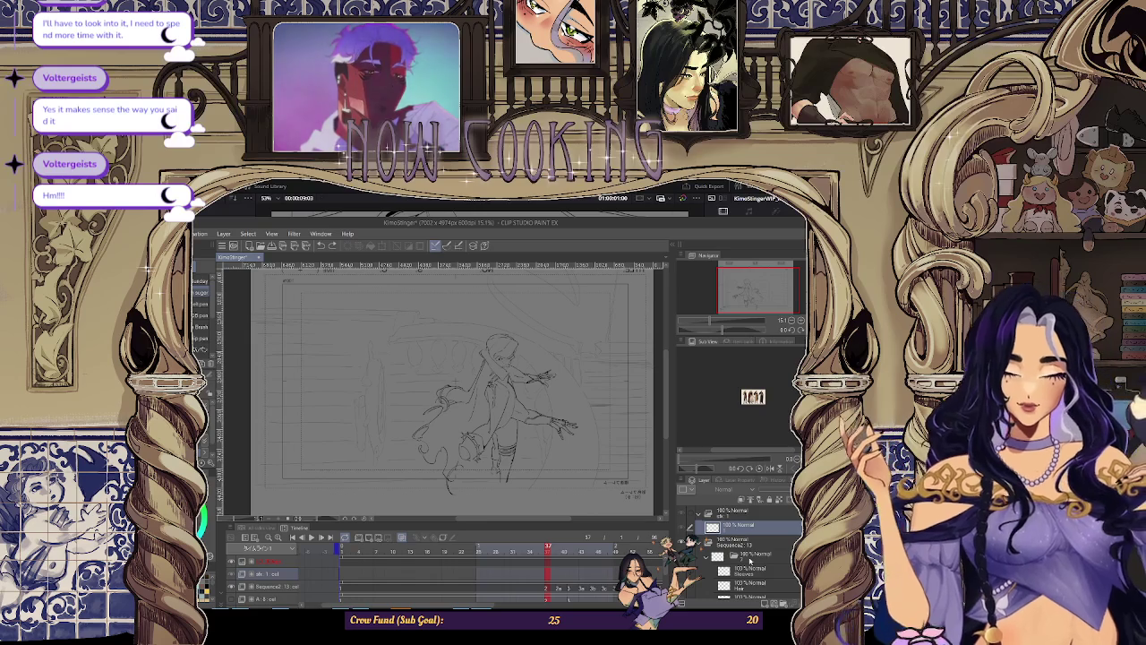
# Step: Expand the sk 2 folder and add blank Layers 5 and 6 inside it
pyautogui.scroll(1, 749, 561)
pyautogui.click(727, 525)
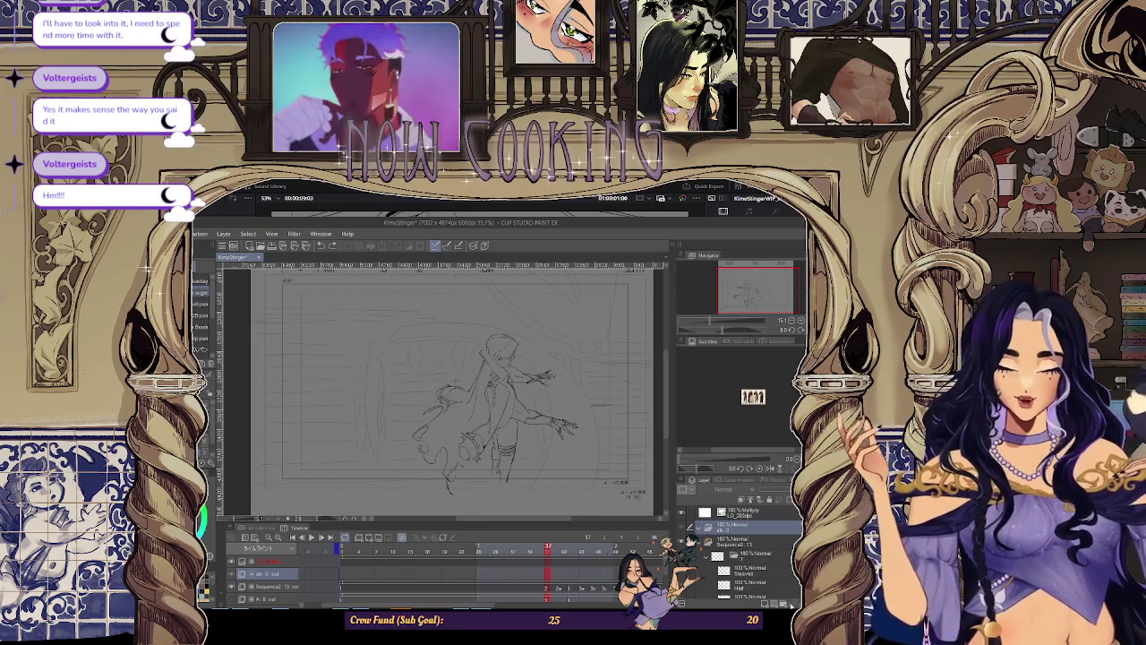
pyautogui.click(701, 526)
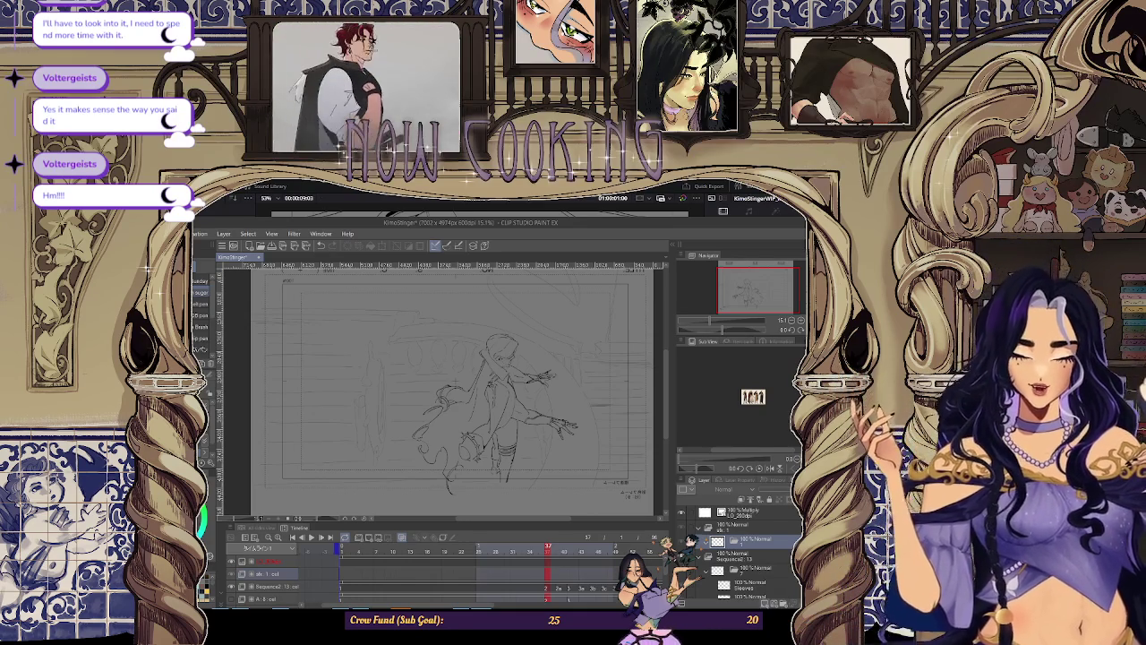
pyautogui.click(766, 603)
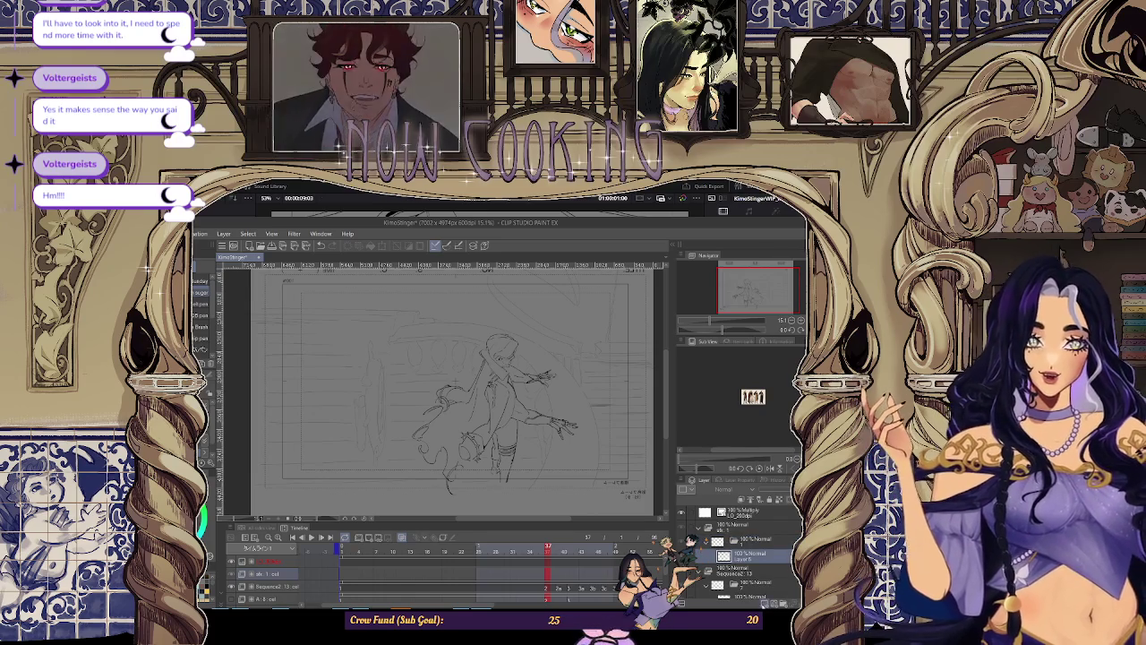
pyautogui.click(765, 602)
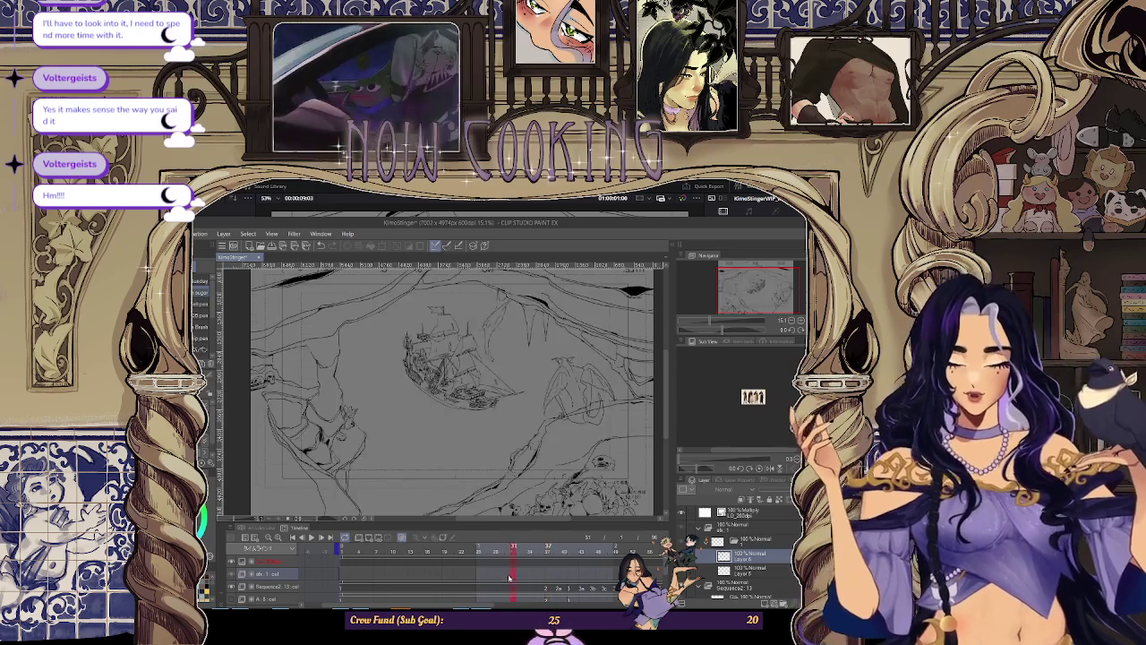
# Step: Compare the ship frame against the character frame, adding one more new layer
pyautogui.click(534, 587)
pyautogui.click(457, 572)
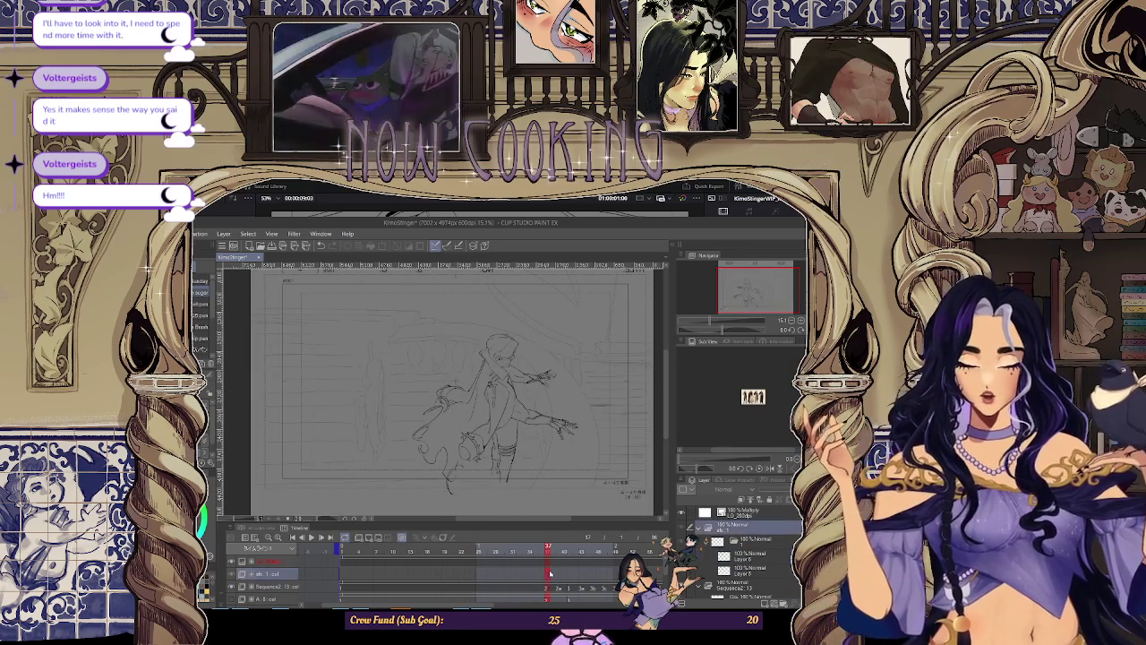
pyautogui.click(370, 539)
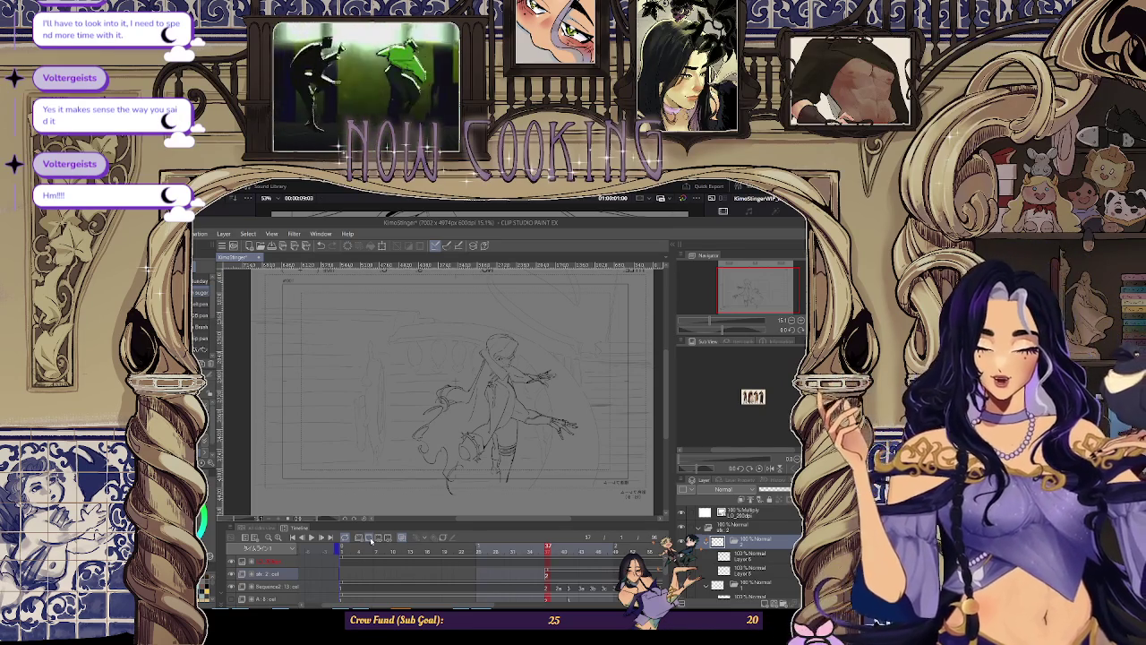
pyautogui.click(343, 578)
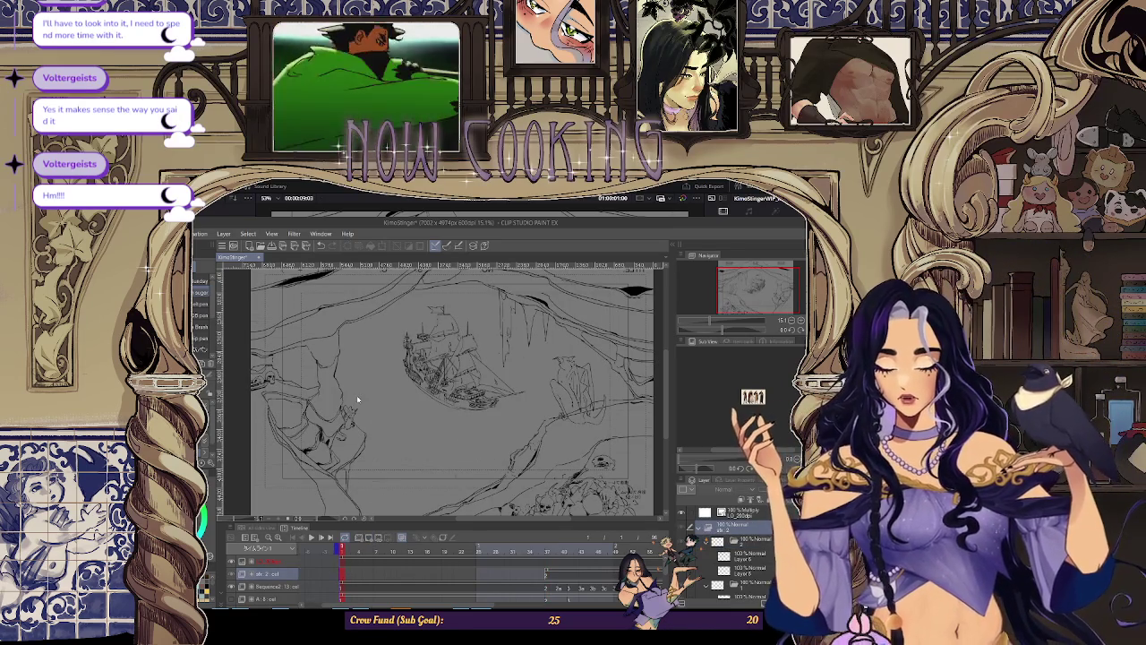
pyautogui.click(547, 579)
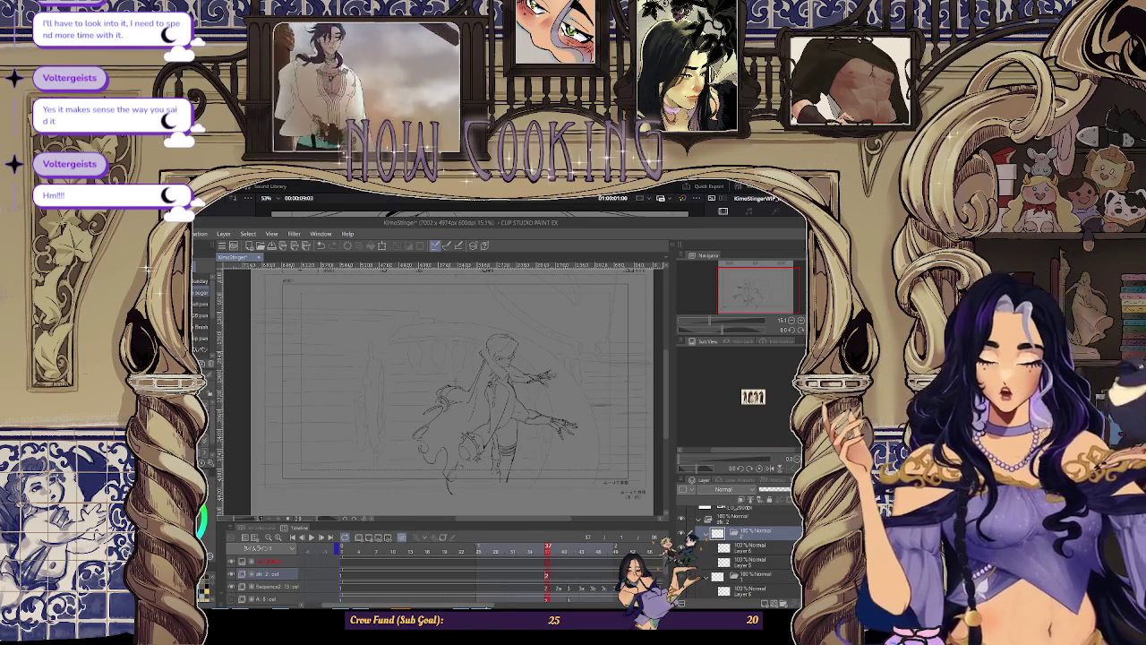
pyautogui.scroll(-2, 547, 579)
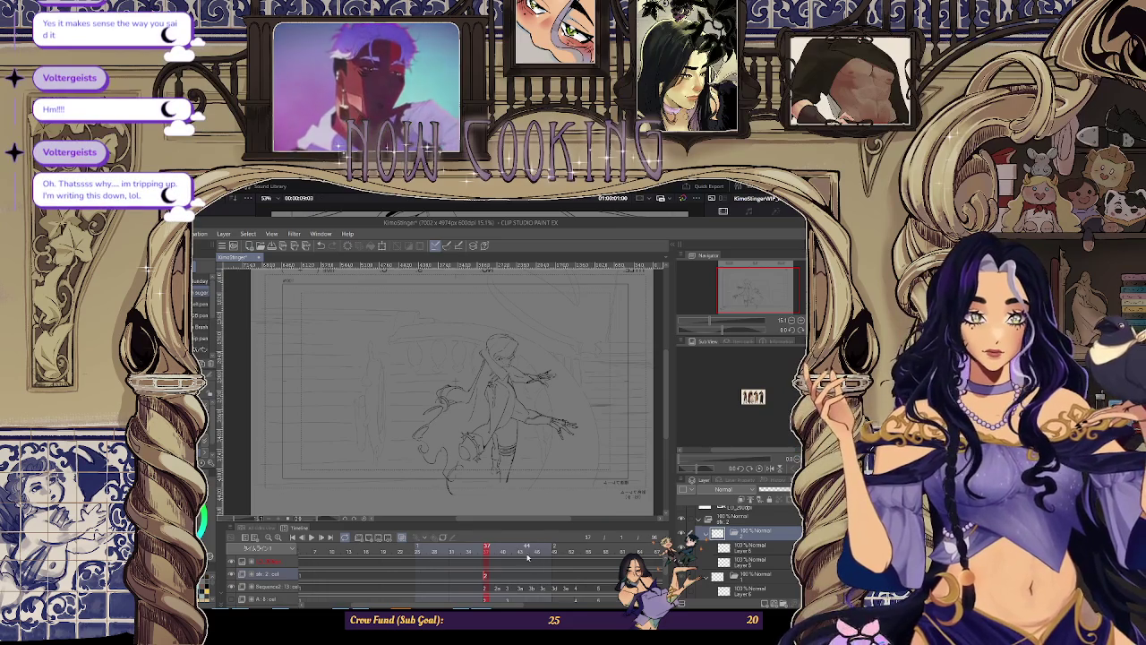
# Step: Remove the Folder 1 track to reveal the onion skin and jump to a later frame
pyautogui.click(526, 573)
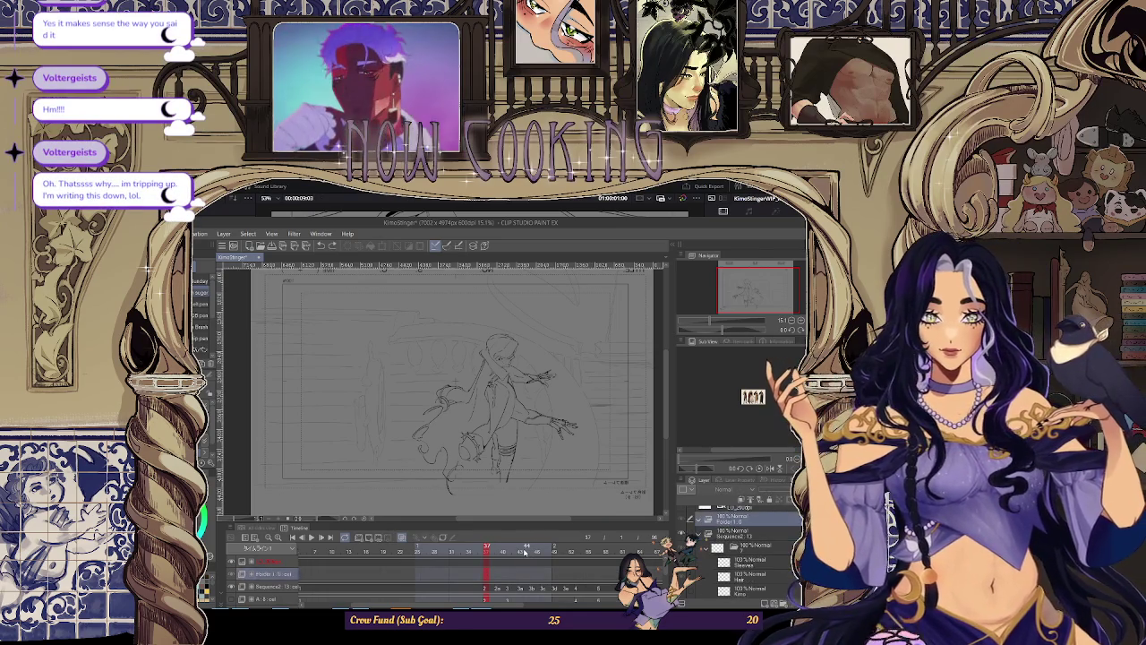
pyautogui.hotkey('ctrl', 'z')
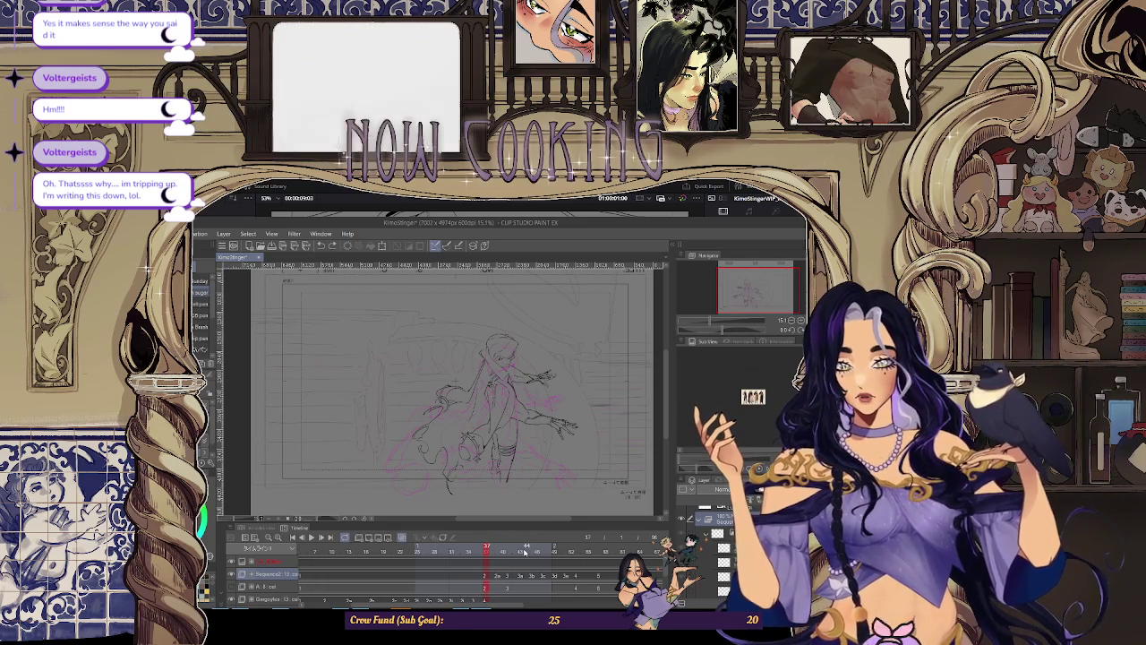
pyautogui.hotkey('ctrl', 'g')
pyautogui.hotkey('ctrl', 'z')
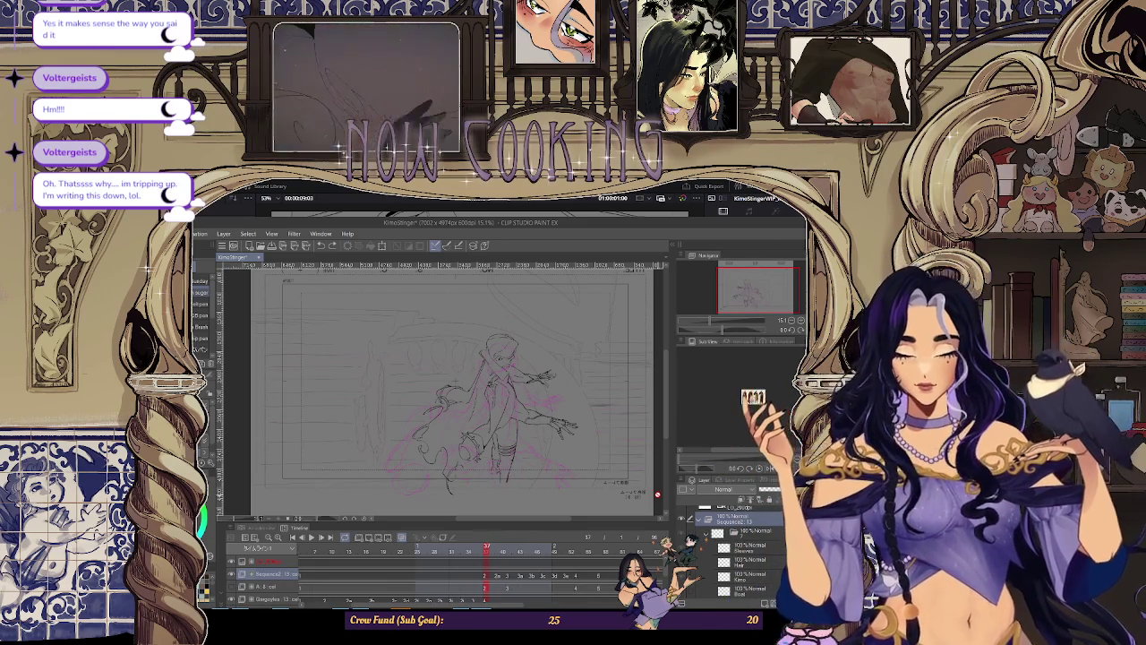
pyautogui.moveTo(486, 548)
pyautogui.mouseDown()
pyautogui.moveTo(589, 548)
pyautogui.moveTo(488, 548)
pyautogui.mouseUp()
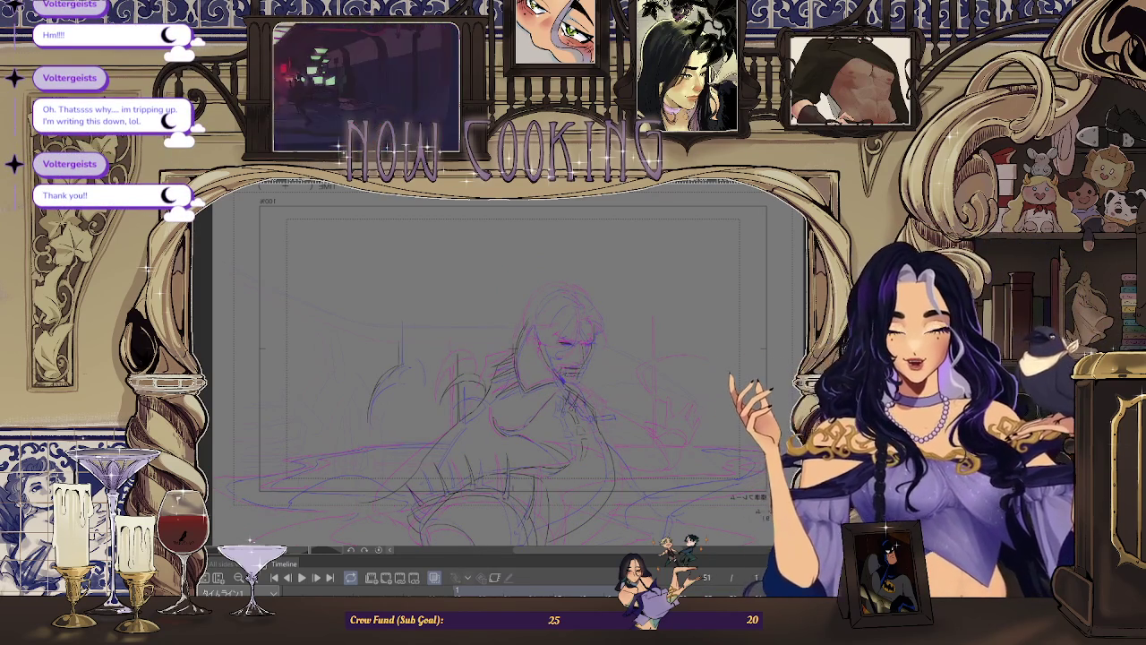
# Step: Mirror the canvas horizontally, zoom in, and draw a dark line at the figure's chin
pyautogui.press('h')
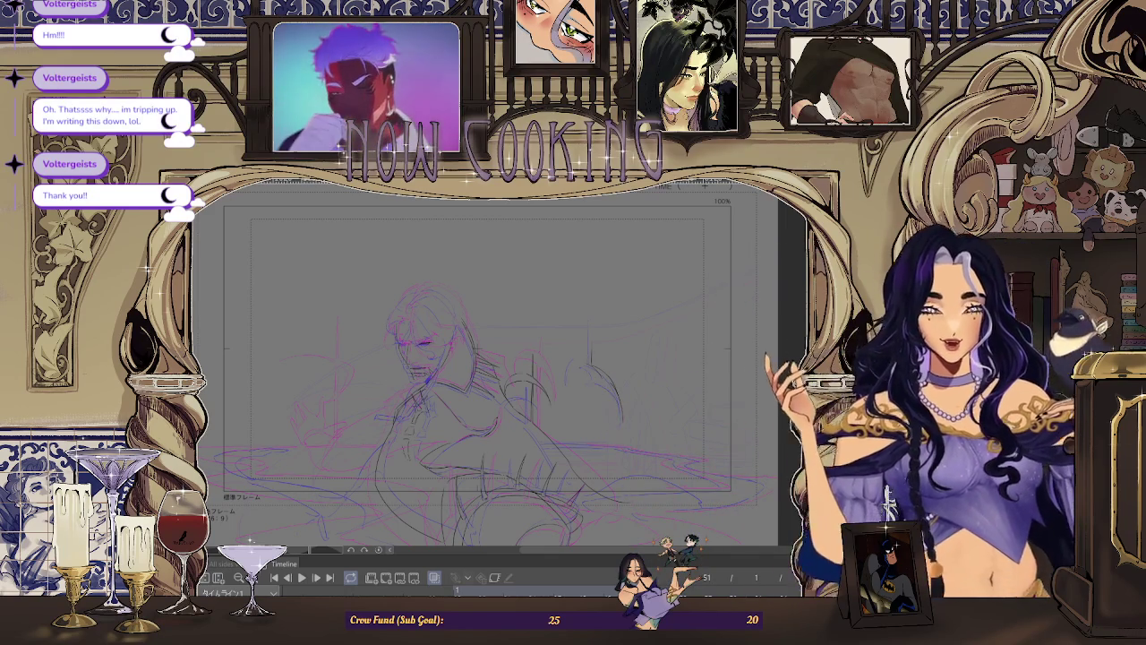
pyautogui.scroll(2, 501, 358)
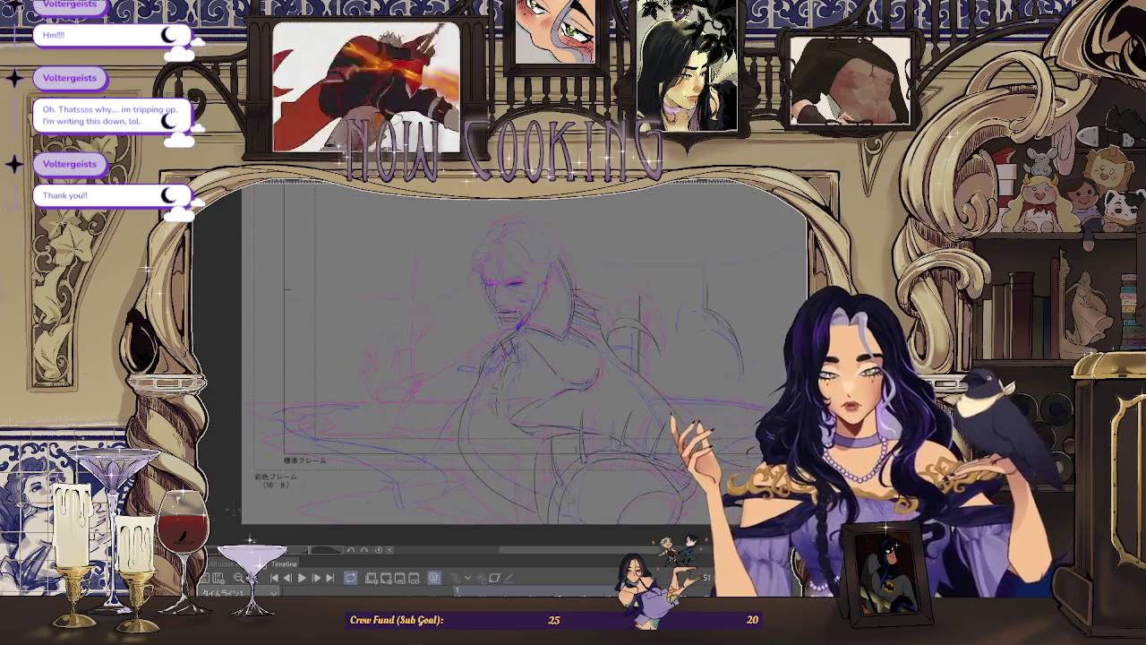
pyautogui.scroll(2, 457, 394)
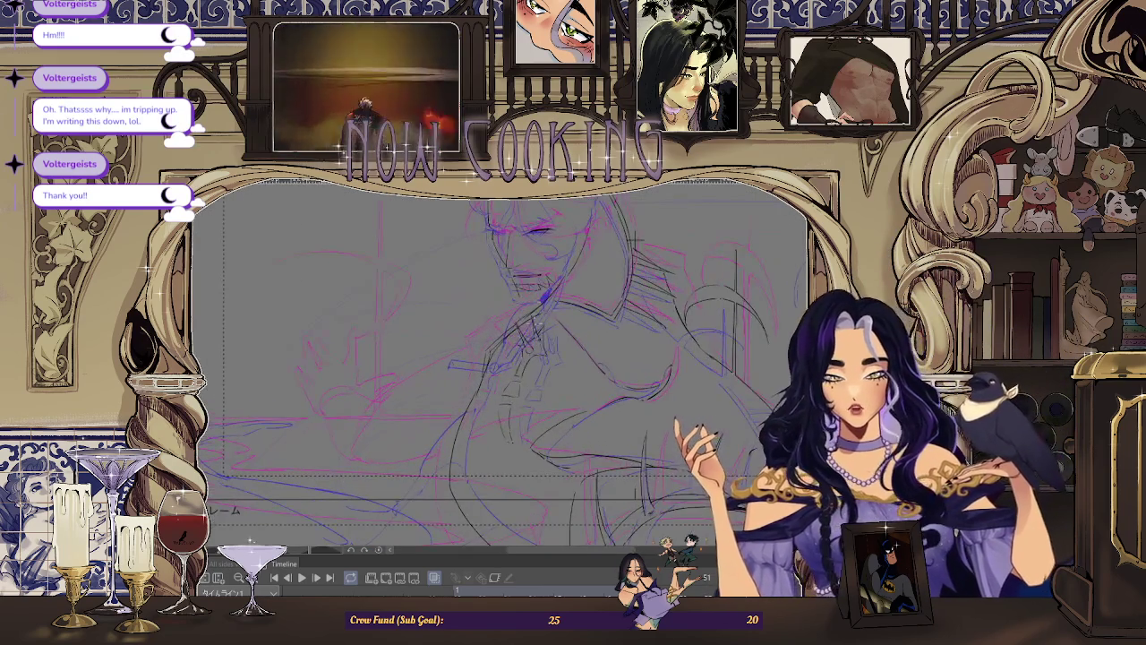
pyautogui.moveTo(369, 458); pyautogui.dragTo(451, 390)
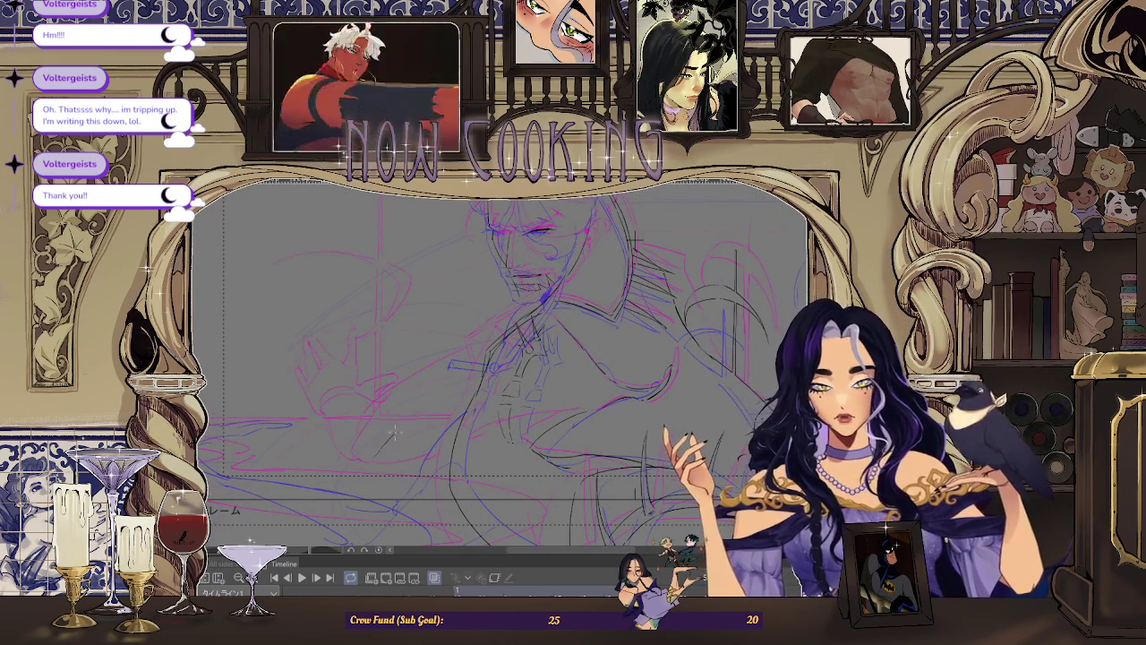
pyautogui.moveTo(389, 443); pyautogui.dragTo(444, 391)
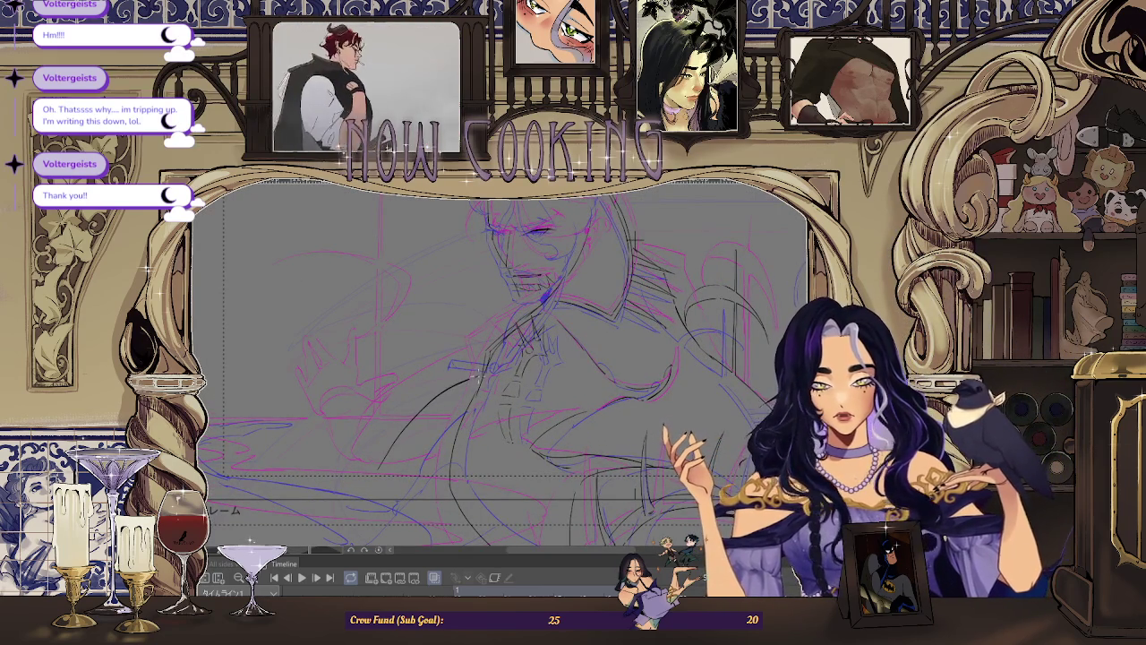
pyautogui.scroll(-2, 632, 240)
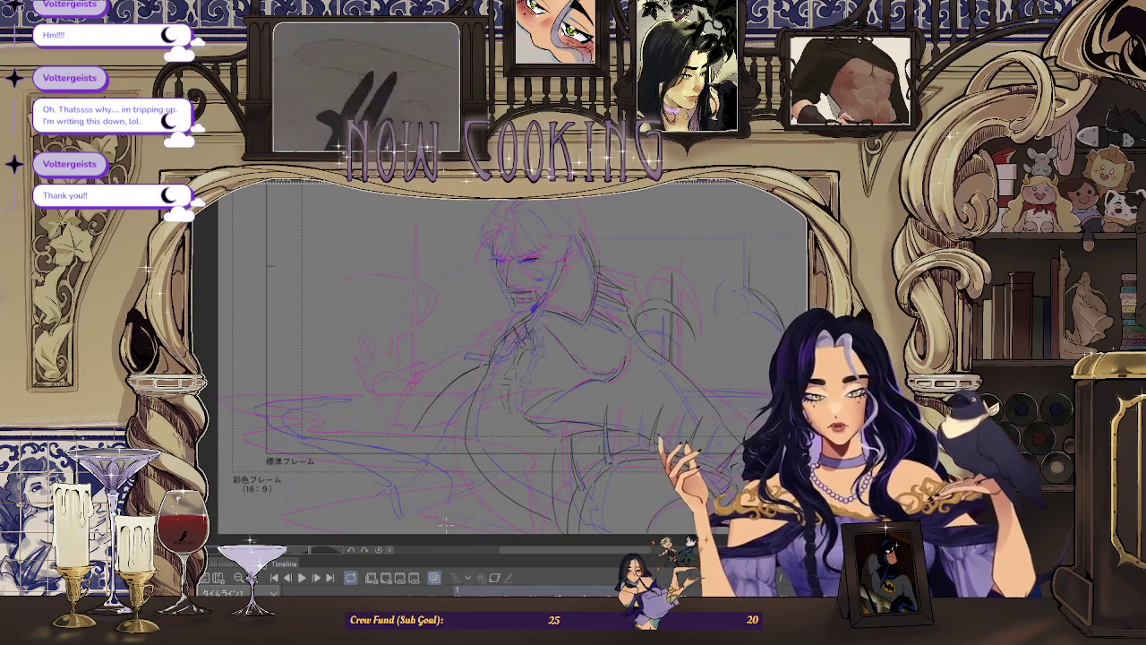
pyautogui.scroll(2, 678, 461)
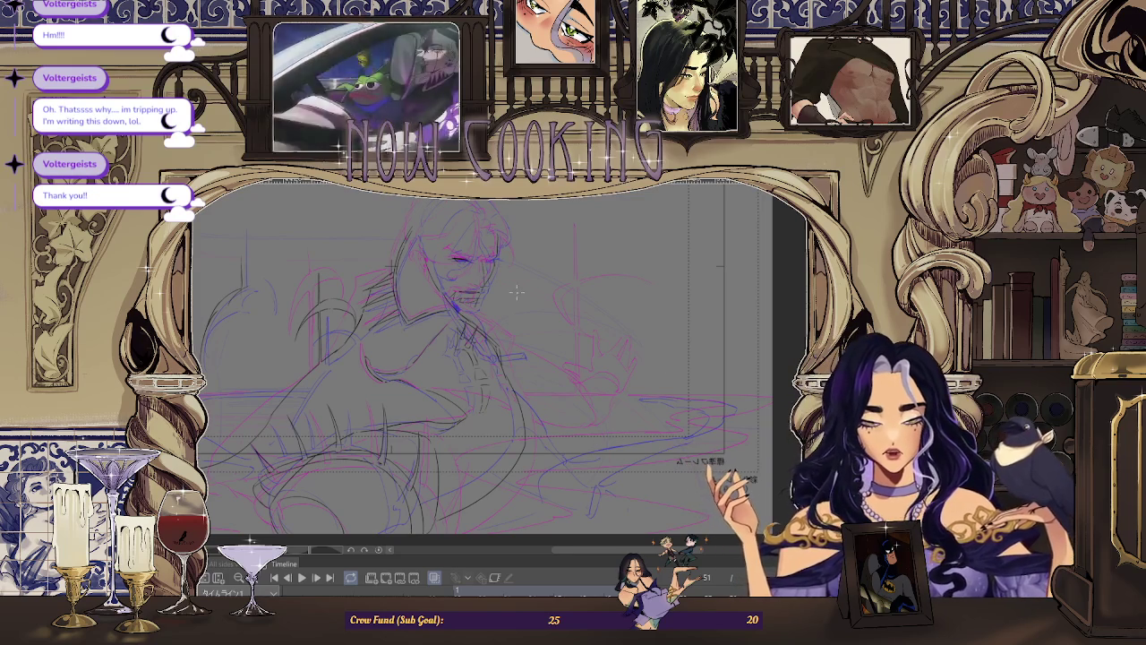
pyautogui.scroll(-1, 516, 291)
pyautogui.scroll(-1, 691, 394)
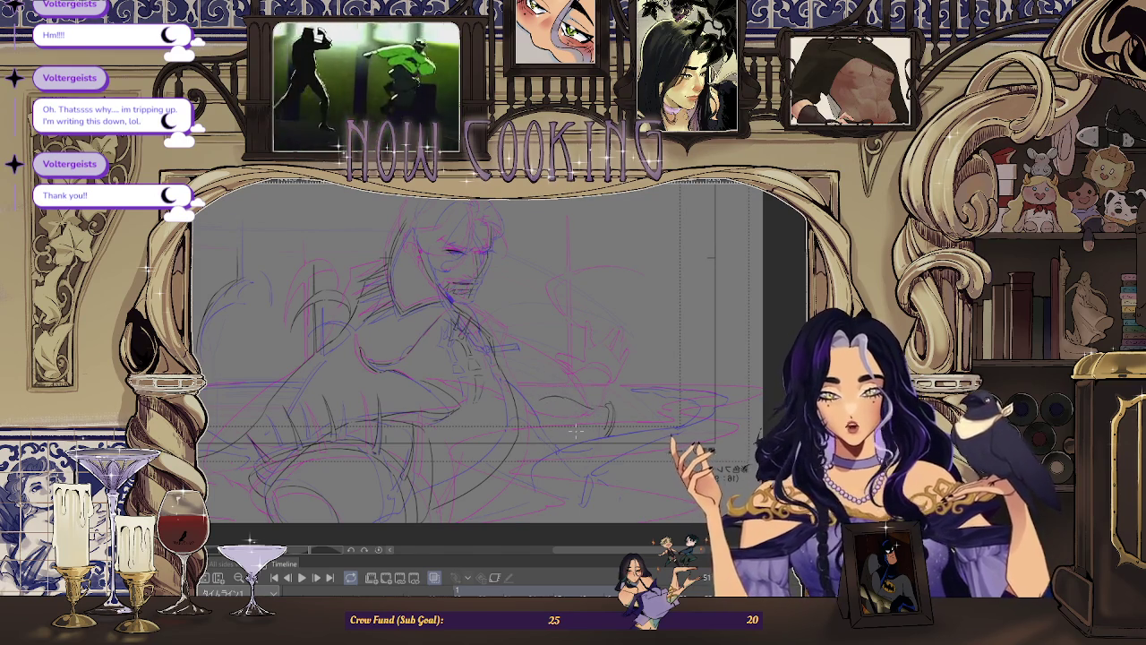
# Step: Tilt the view and flip between neighbouring frames to check the motion
pyautogui.moveTo(576, 429)
pyautogui.mouseDown()
pyautogui.moveTo(540, 249)
pyautogui.moveTo(523, 257)
pyautogui.moveTo(598, 267)
pyautogui.mouseUp()
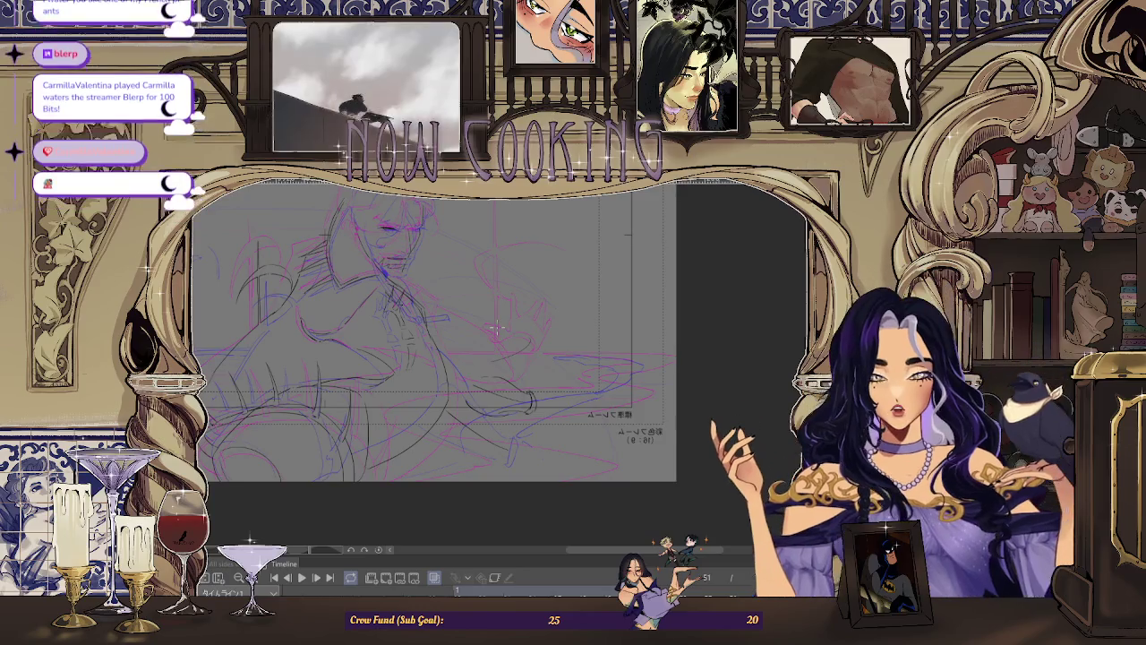
pyautogui.hotkey('ctrl', 'Right')
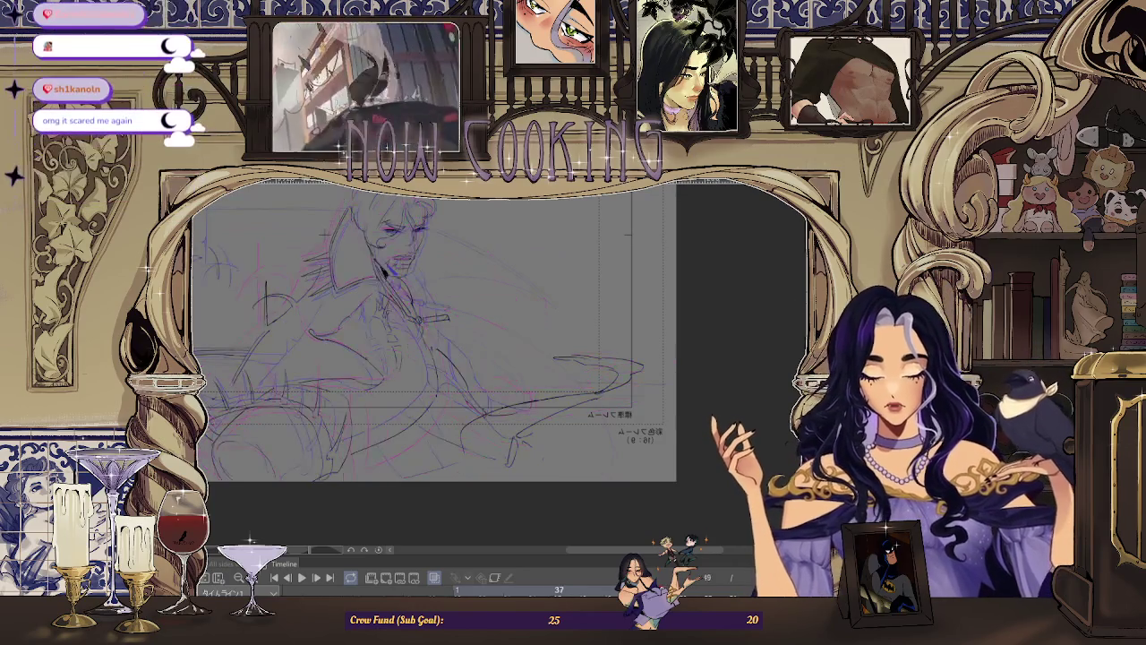
pyautogui.hotkey('ctrl', 'Right')
pyautogui.hotkey('ctrl', 'Left')
pyautogui.hotkey('ctrl', 'Left')
pyautogui.hotkey('ctrl', 'Right')
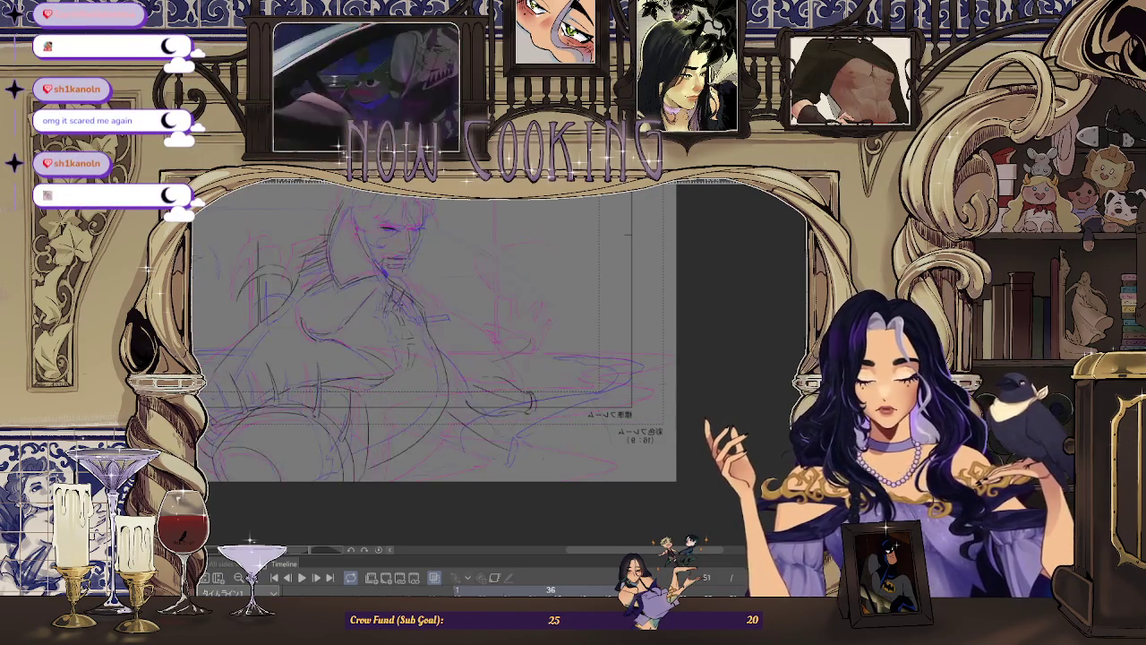
pyautogui.hotkey('ctrl', 'Right')
pyautogui.hotkey('ctrl', 'Left')
pyautogui.hotkey('ctrl', 'Left')
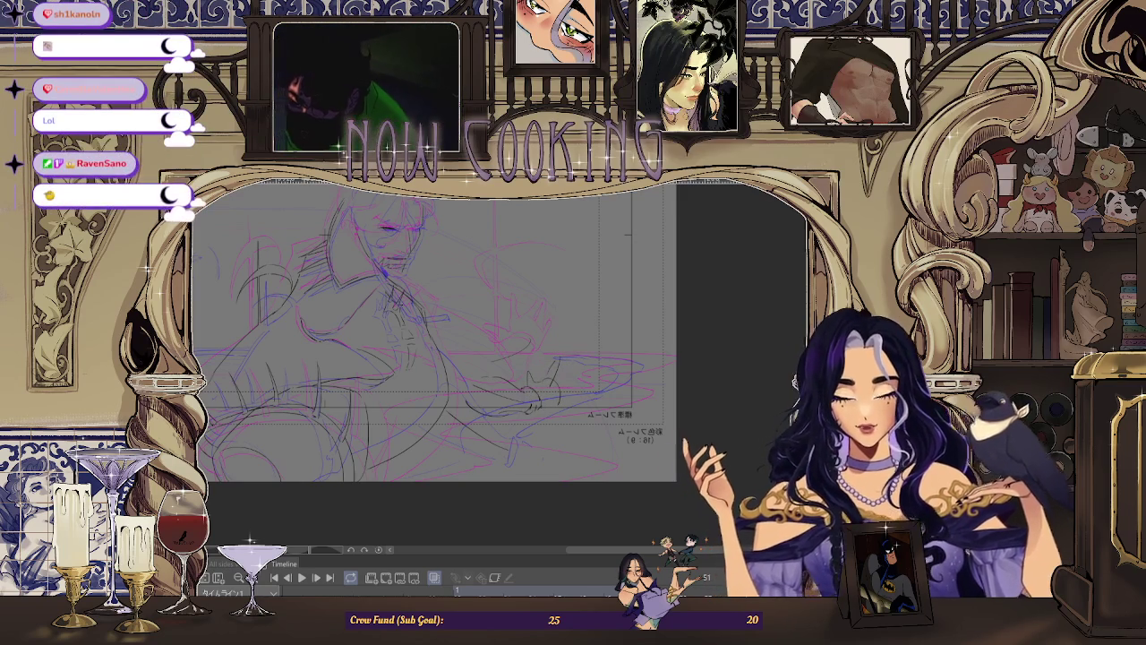
# Step: Unmirror the canvas, reset the view to level, and play back the animation
pyautogui.press('h')
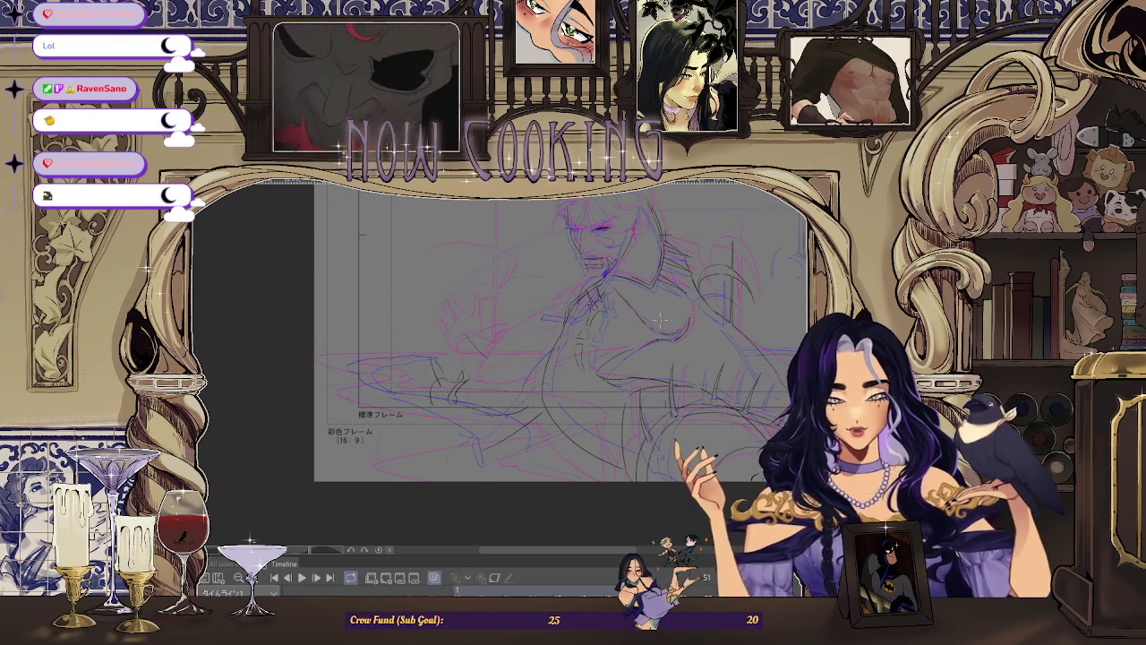
pyautogui.moveTo(659, 318); pyautogui.dragTo(627, 376)
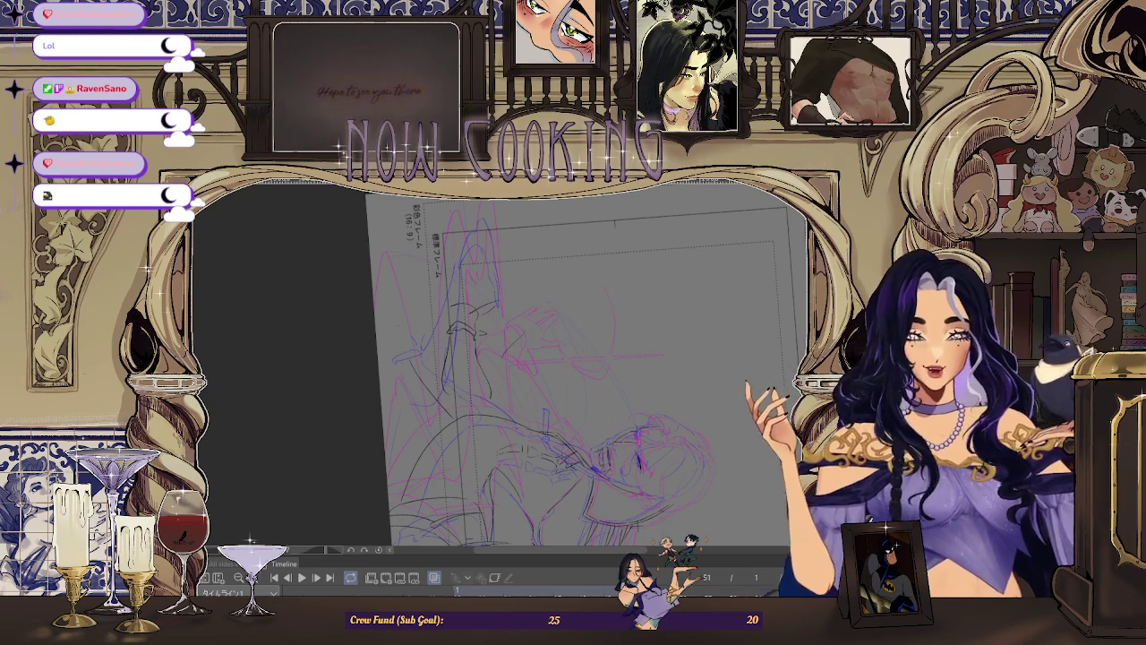
pyautogui.hotkey('ctrl', '0')
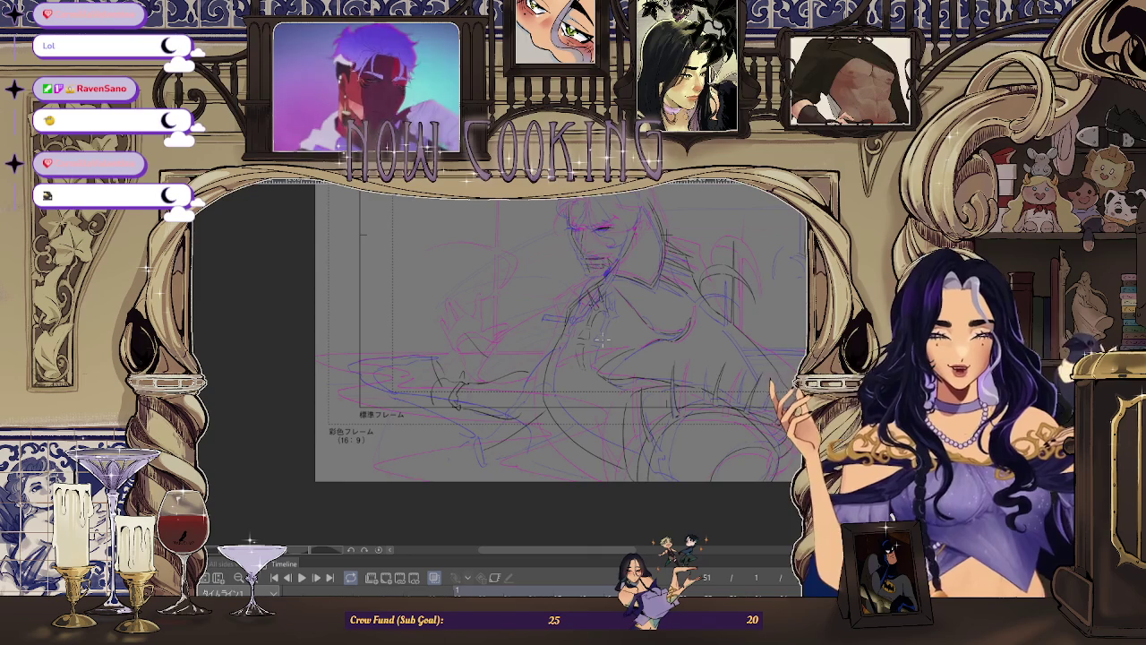
pyautogui.scroll(1, 590, 421)
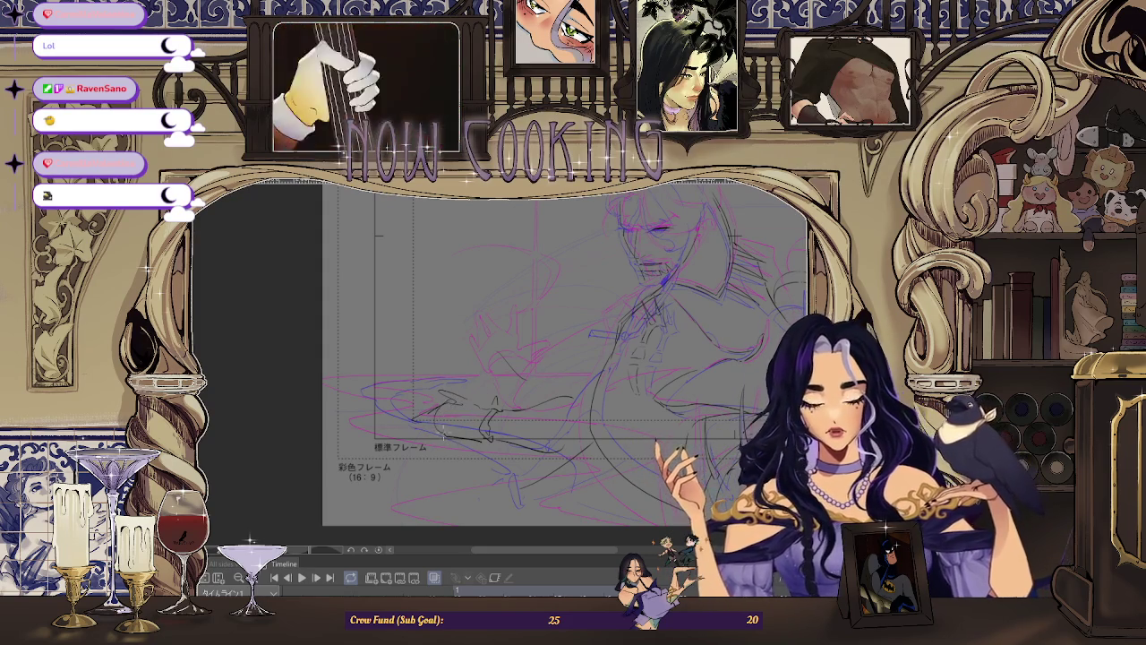
pyautogui.scroll(-2, 733, 233)
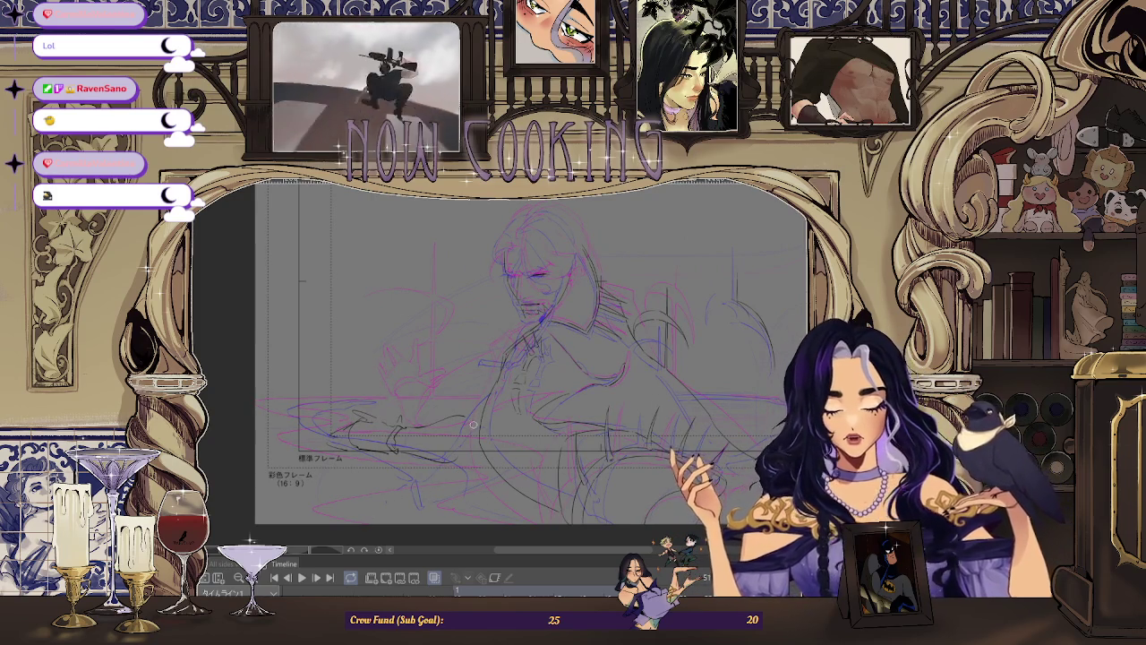
pyautogui.scroll(1, 501, 387)
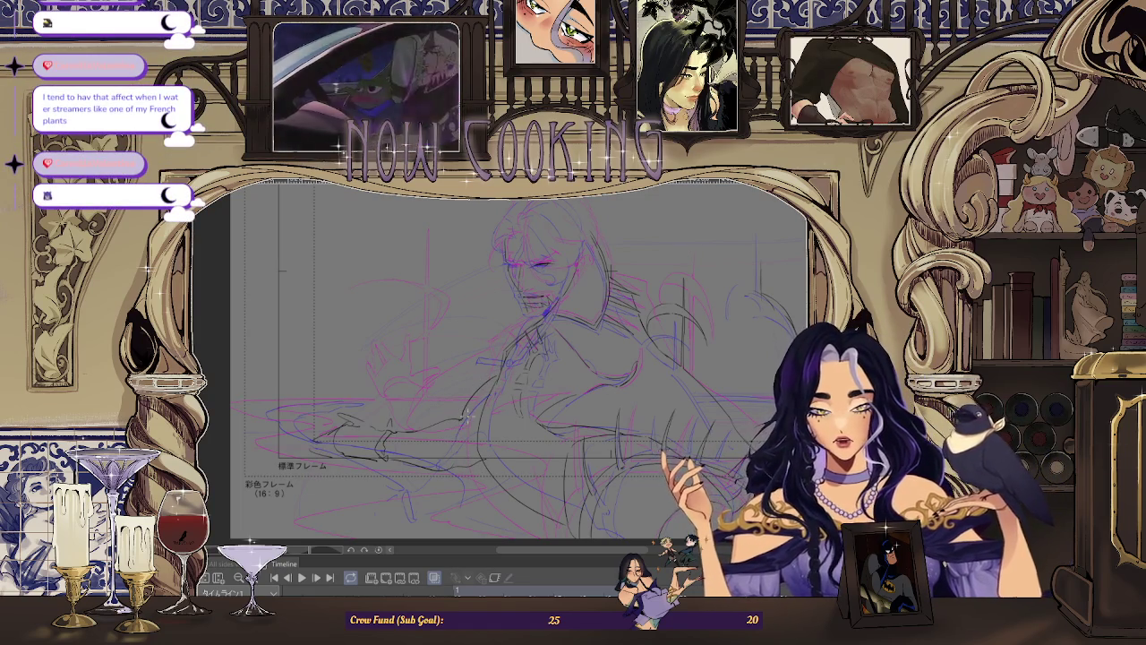
pyautogui.hotkey('ctrl', '0')
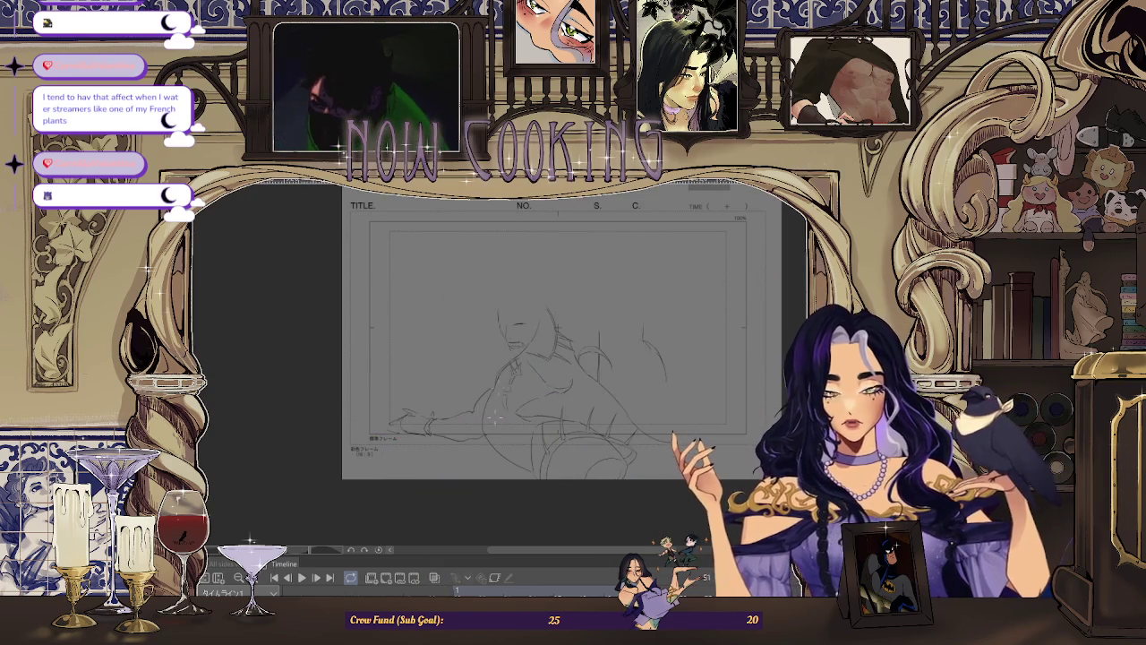
# Step: Zoom in close on the man's face with the pink and blue roughs visible again
pyautogui.scroll(1, 479, 399)
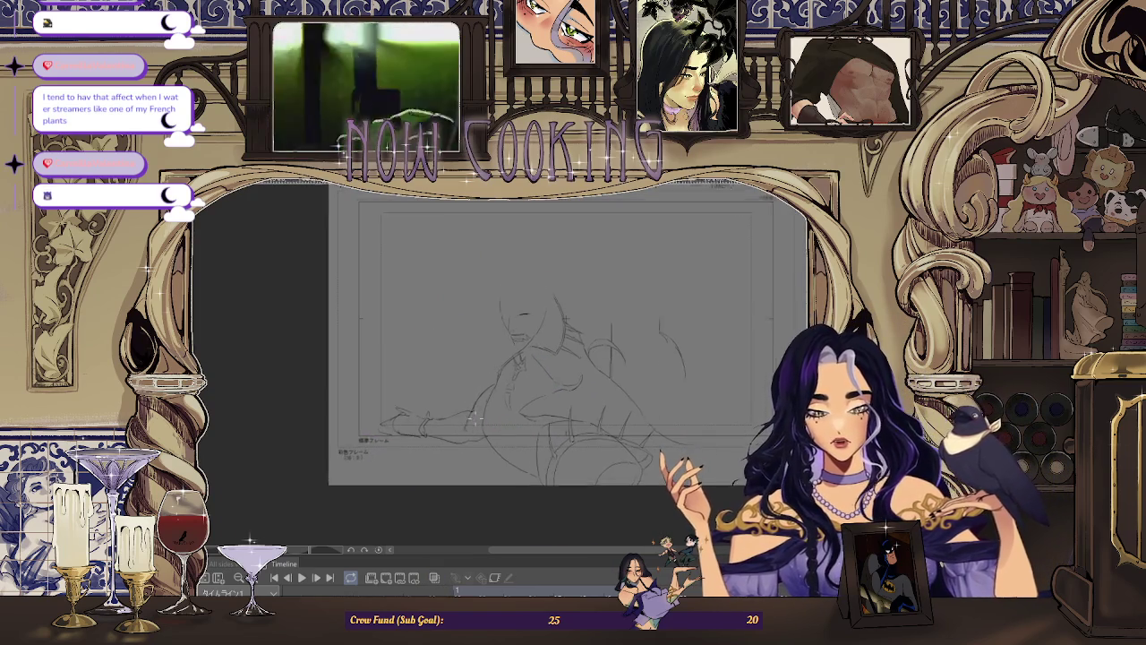
pyautogui.scroll(1, 475, 407)
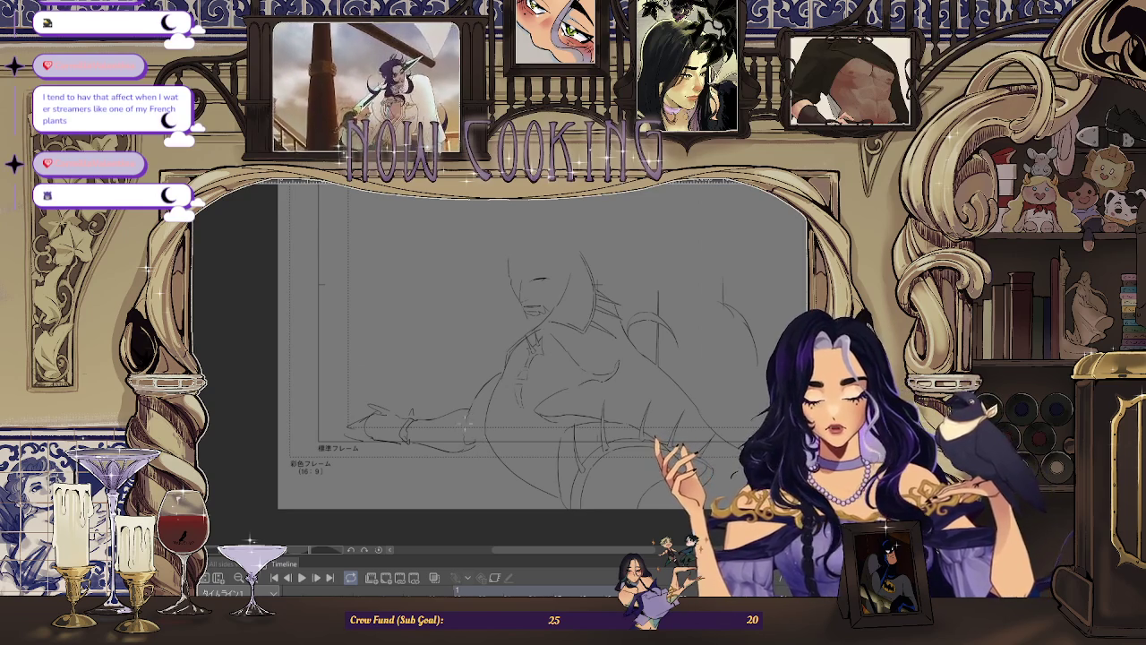
pyautogui.scroll(-2, 483, 461)
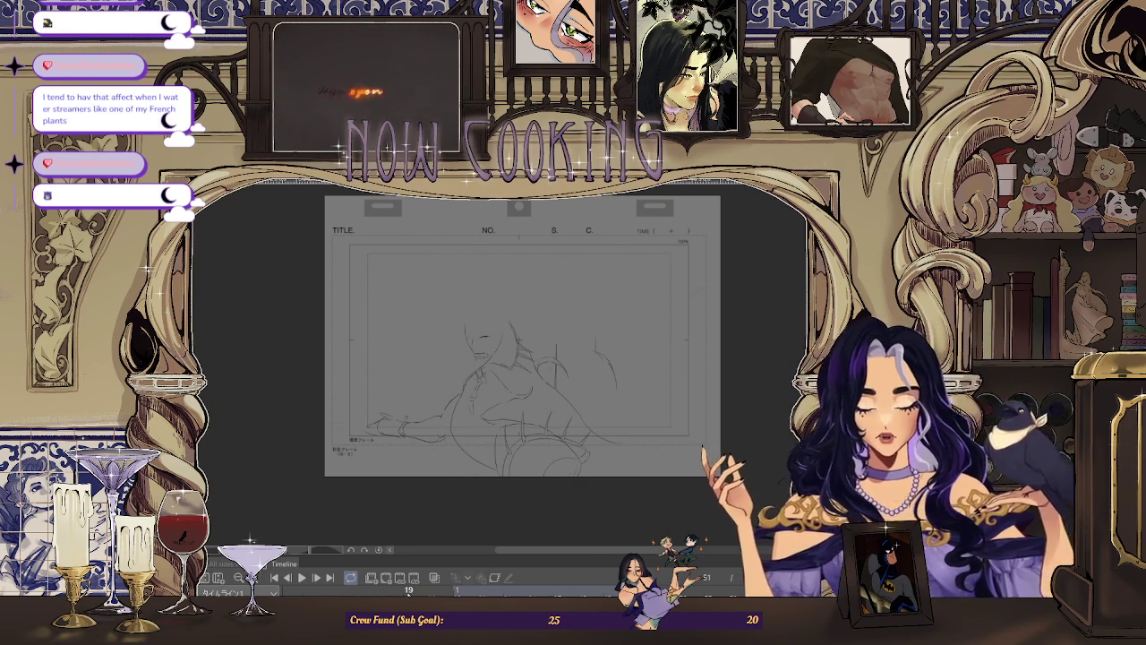
pyautogui.scroll(1, 464, 307)
# Step: Zoom in on the left eye and ink two black lines beside and under it
pyautogui.scroll(3, 464, 306)
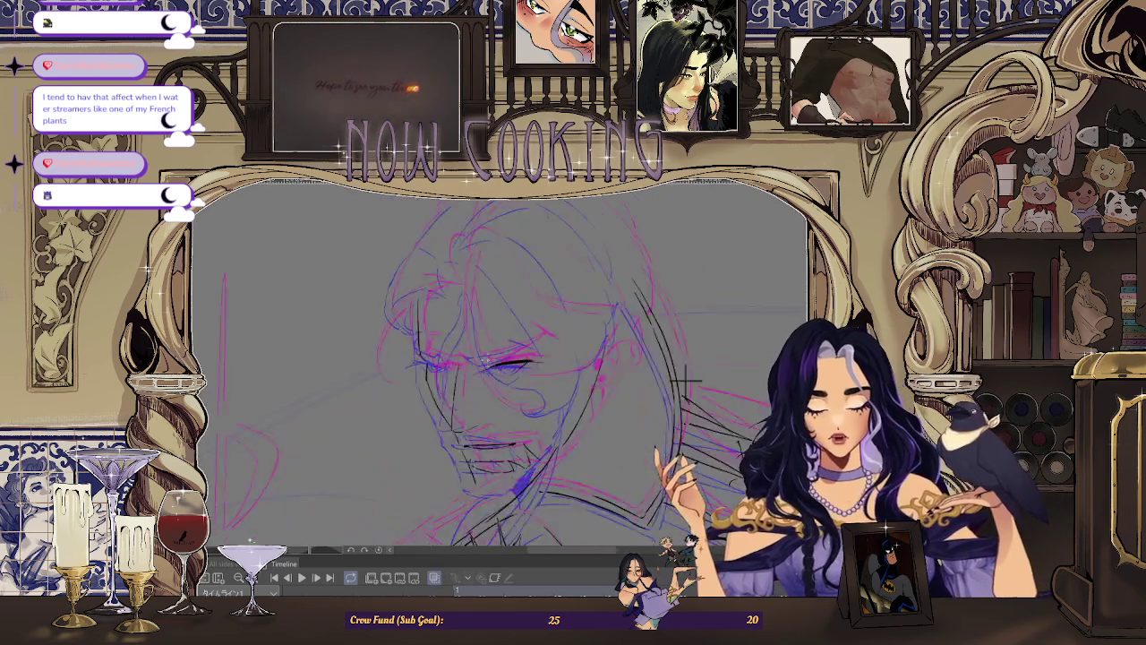
pyautogui.scroll(2, 464, 306)
pyautogui.scroll(2, 464, 307)
pyautogui.moveTo(335, 407); pyautogui.dragTo(380, 379)
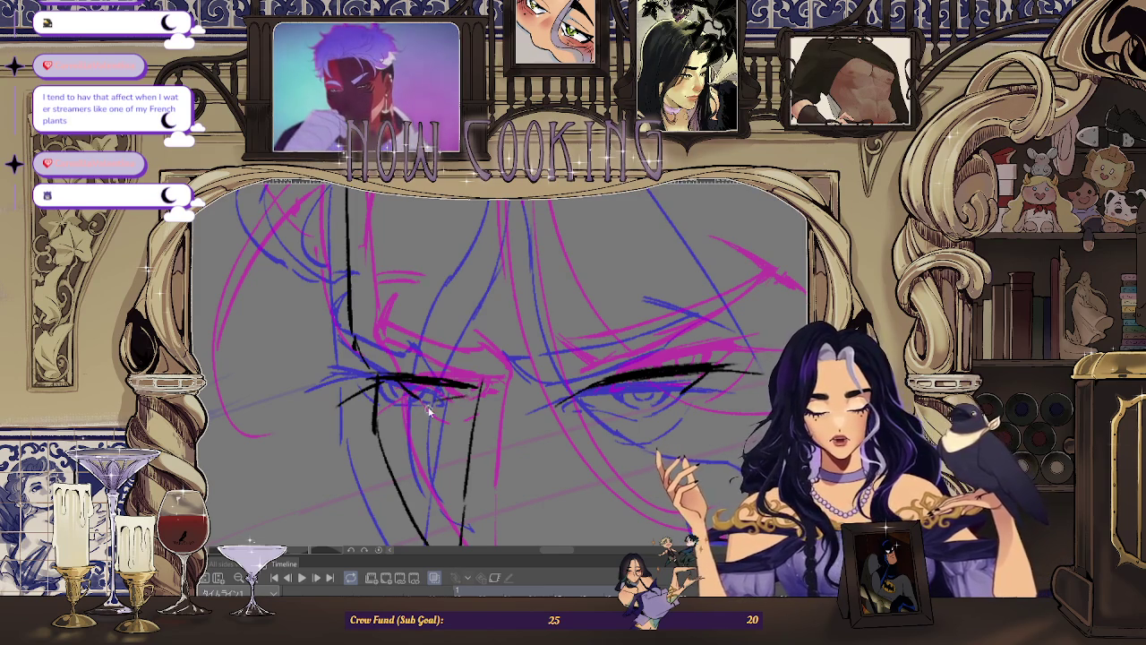
pyautogui.moveTo(421, 402); pyautogui.dragTo(467, 395)
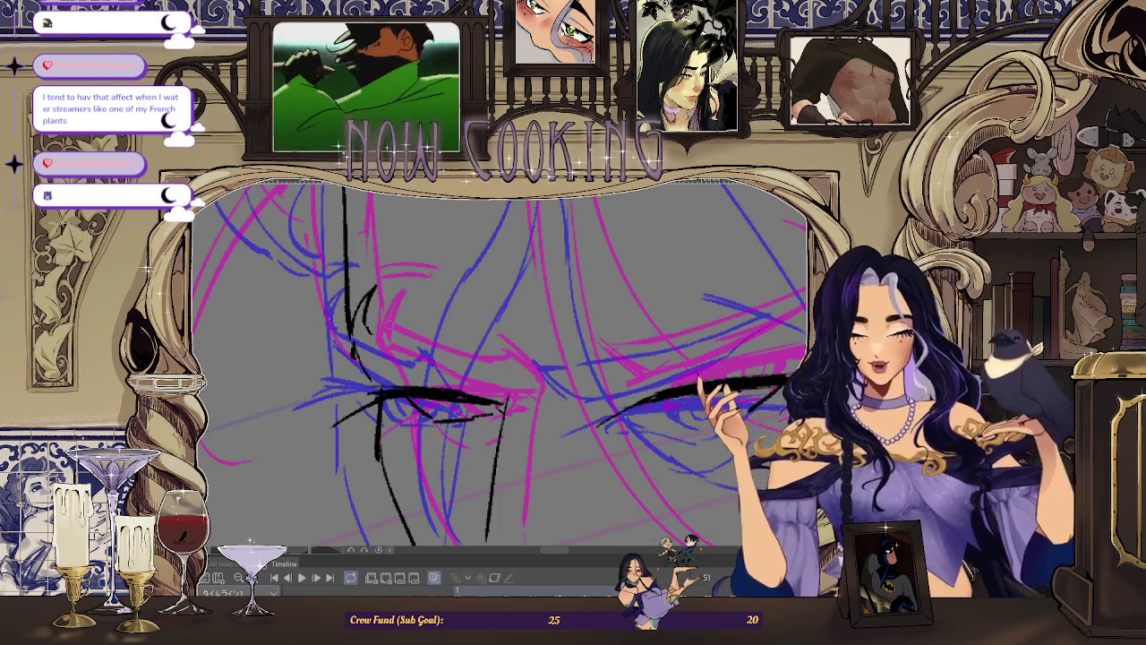
# Step: Replace the too-heavy eyelid stroke with a thinner line and add another left-eye line
pyautogui.scroll(1, 358, 340)
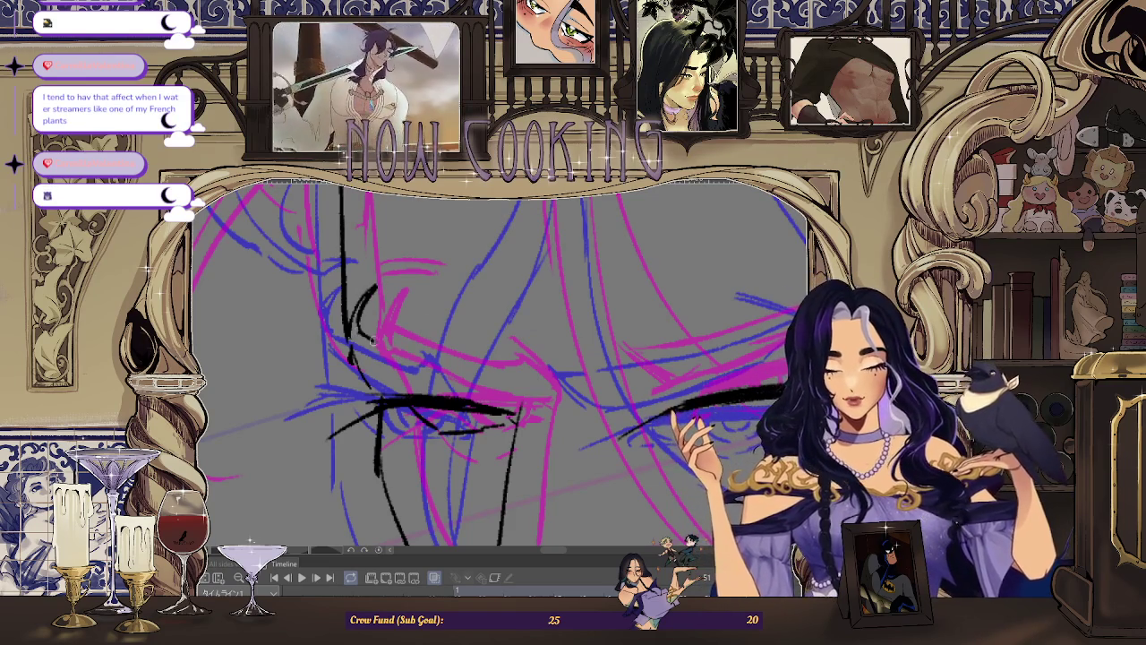
pyautogui.scroll(2, 466, 376)
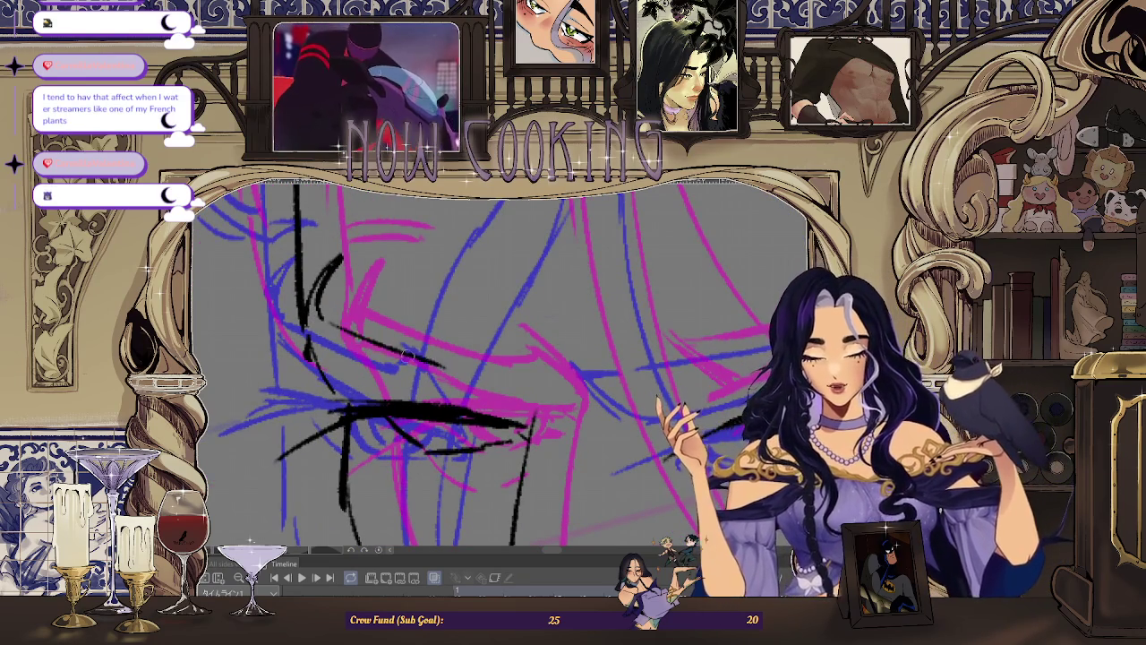
pyautogui.hotkey('ctrl', 'z')
pyautogui.moveTo(333, 317); pyautogui.dragTo(459, 367)
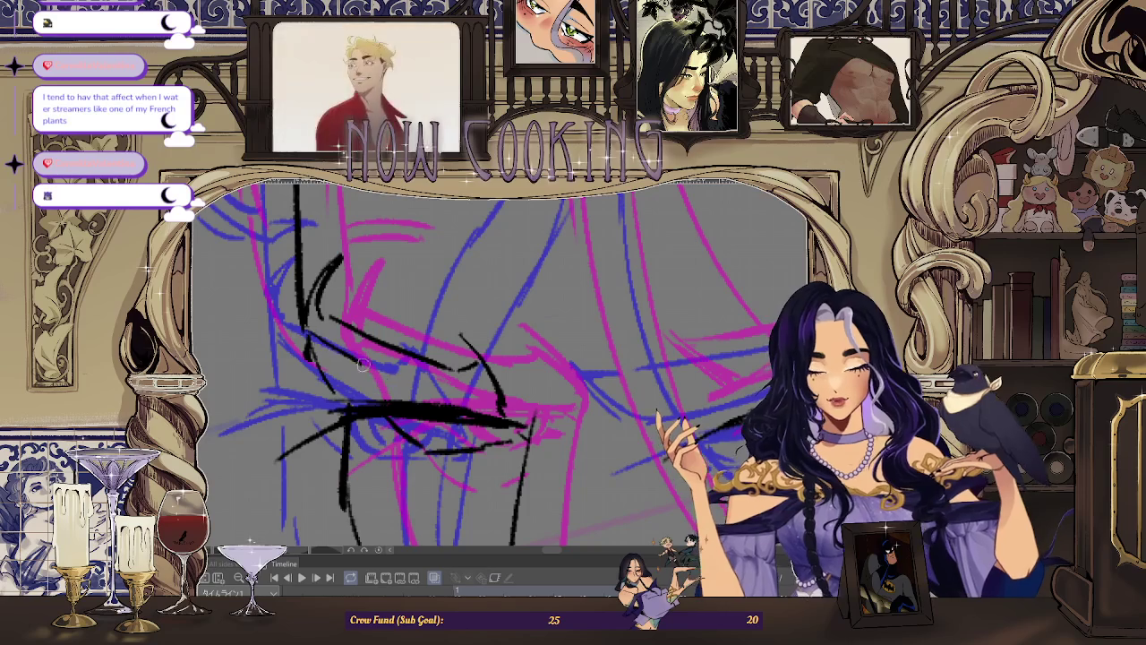
pyautogui.moveTo(316, 347); pyautogui.dragTo(428, 394)
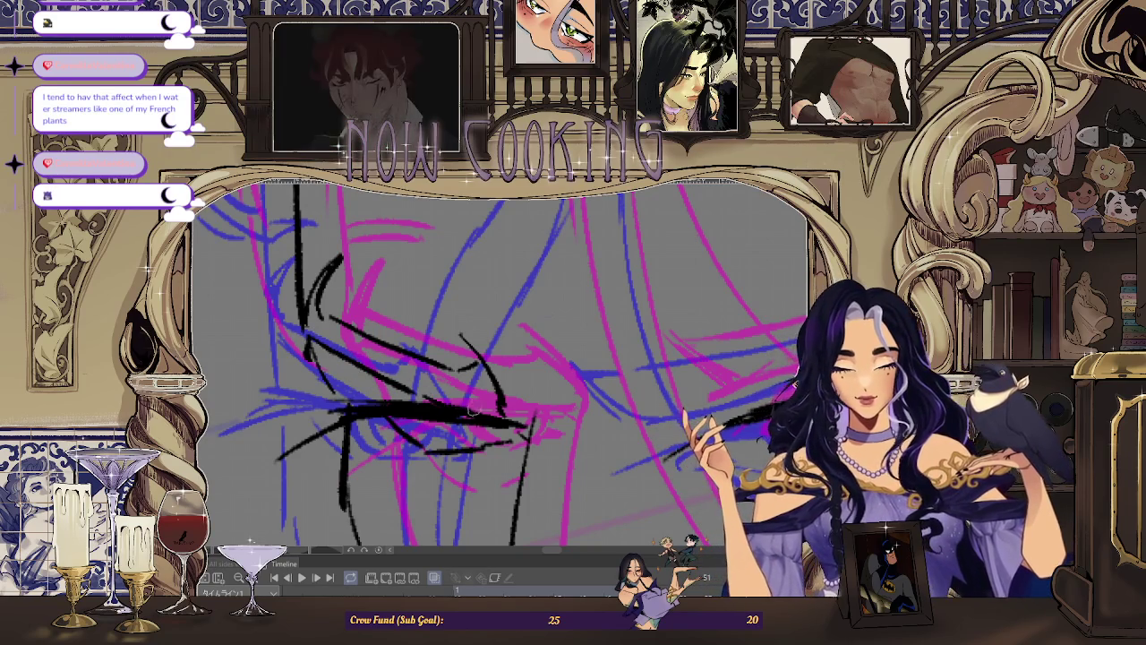
pyautogui.scroll(-2, 497, 412)
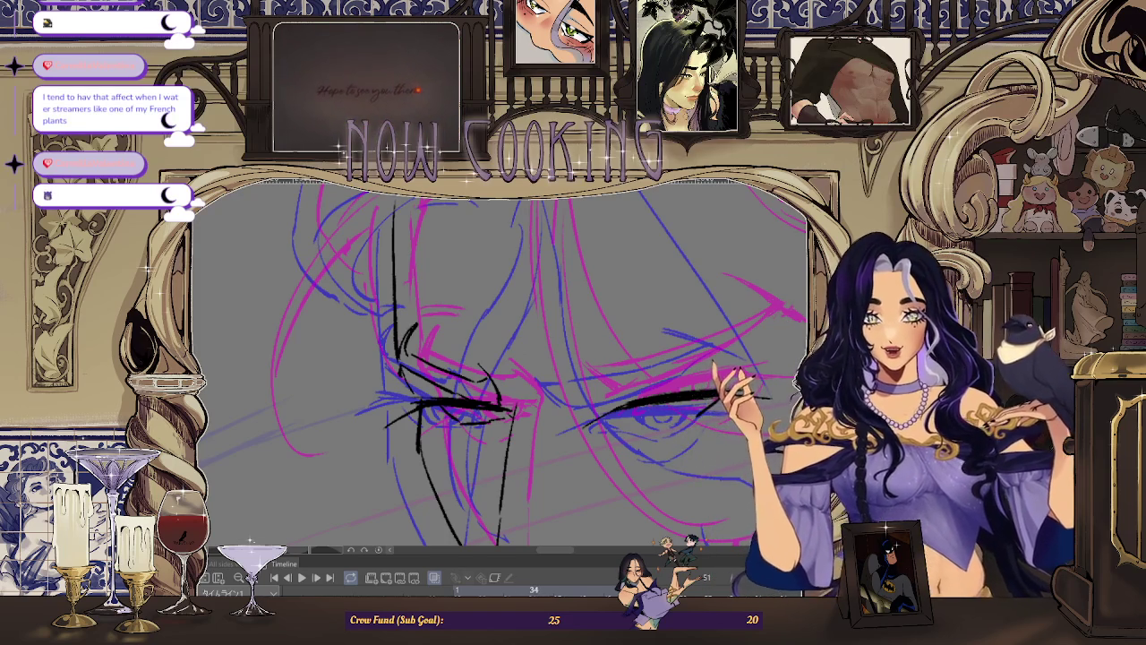
pyautogui.scroll(2, 483, 367)
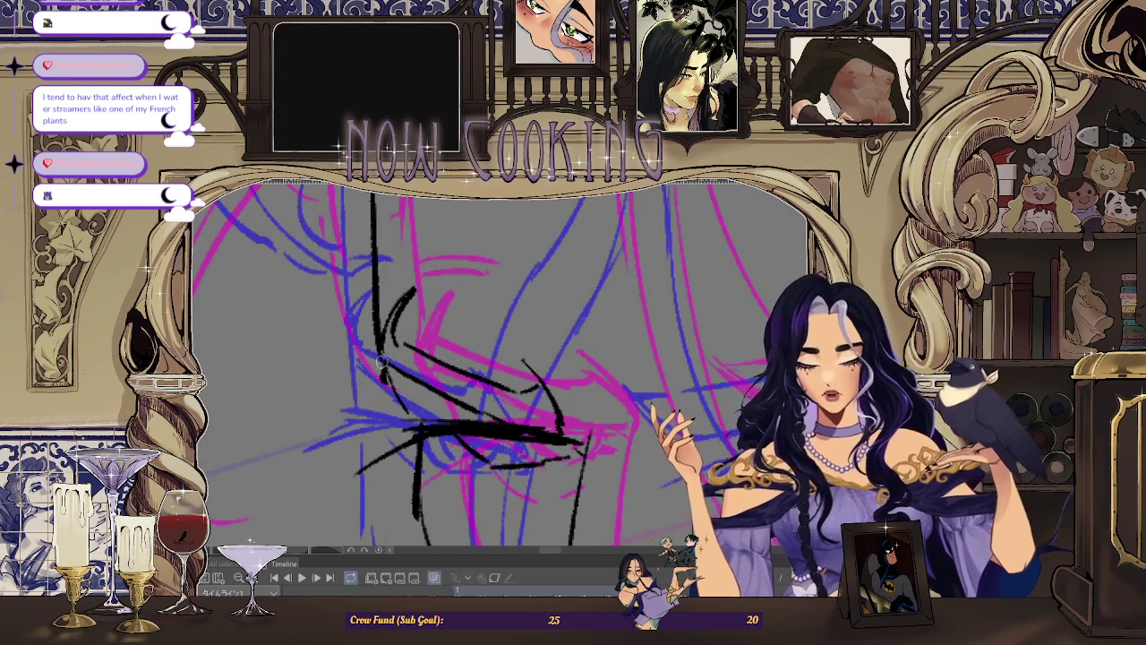
pyautogui.scroll(-2, 391, 385)
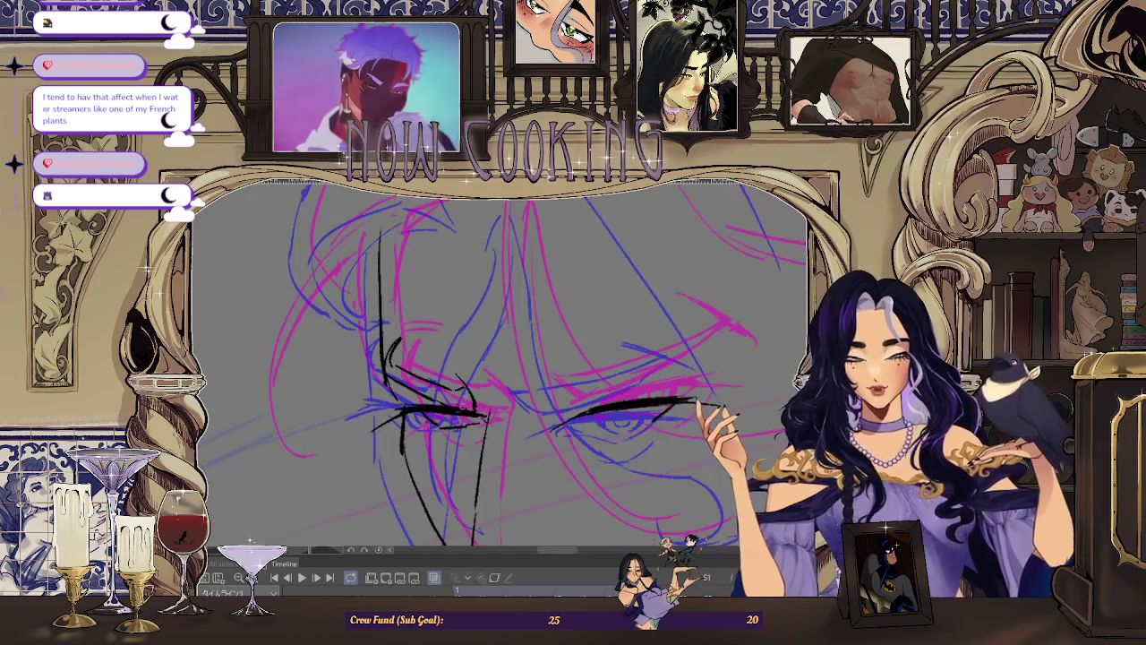
pyautogui.scroll(2, 394, 330)
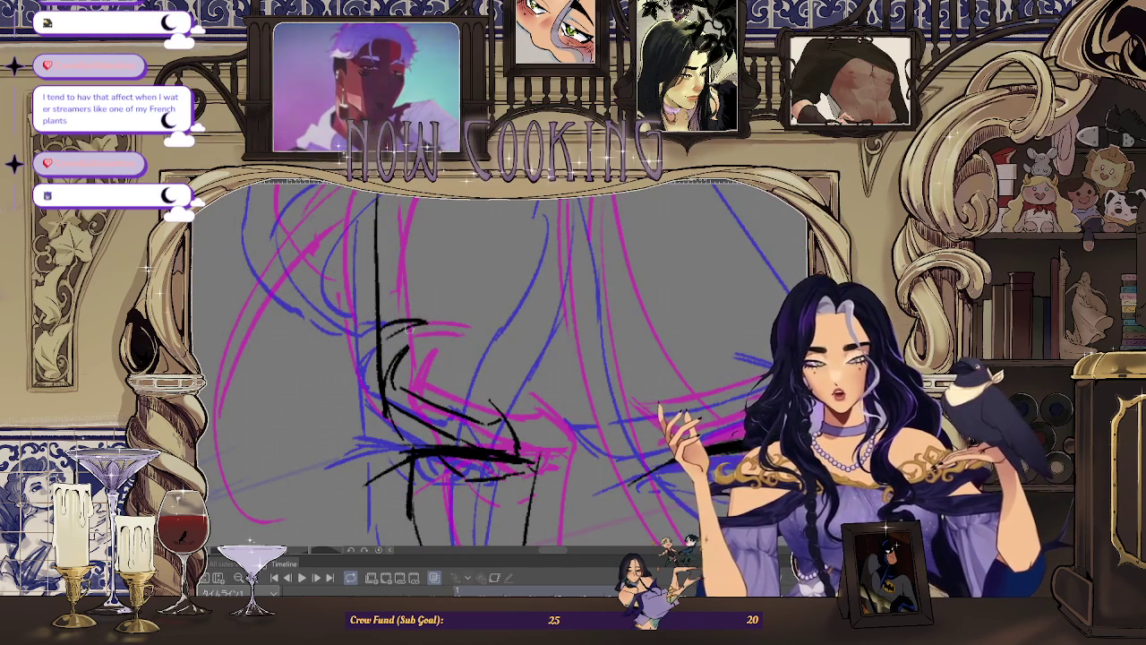
pyautogui.scroll(-2, 377, 365)
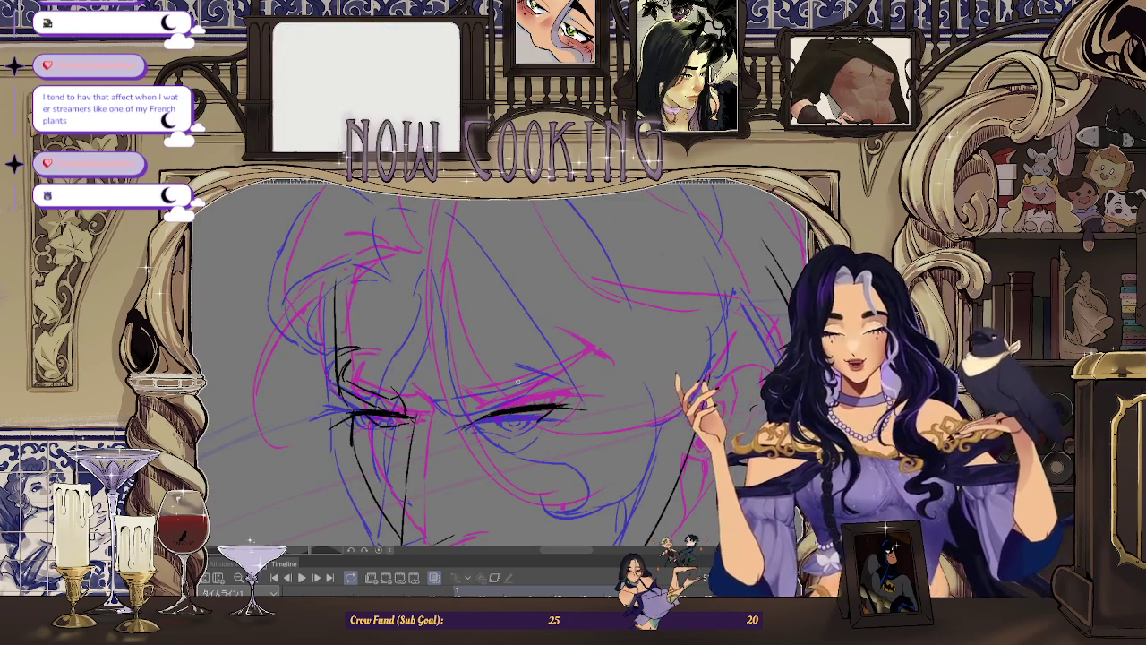
# Step: Pan and mirror the view to check the sketch, then zoom in on the right eye
pyautogui.moveTo(411, 376); pyautogui.dragTo(395, 319)
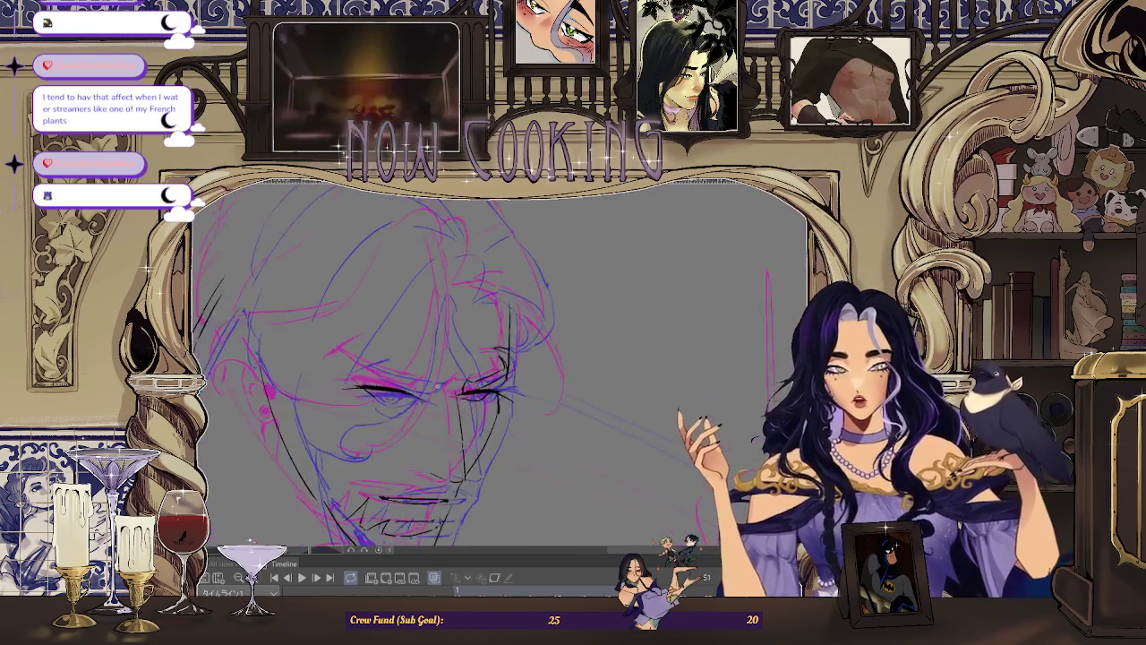
pyautogui.scroll(2, 394, 319)
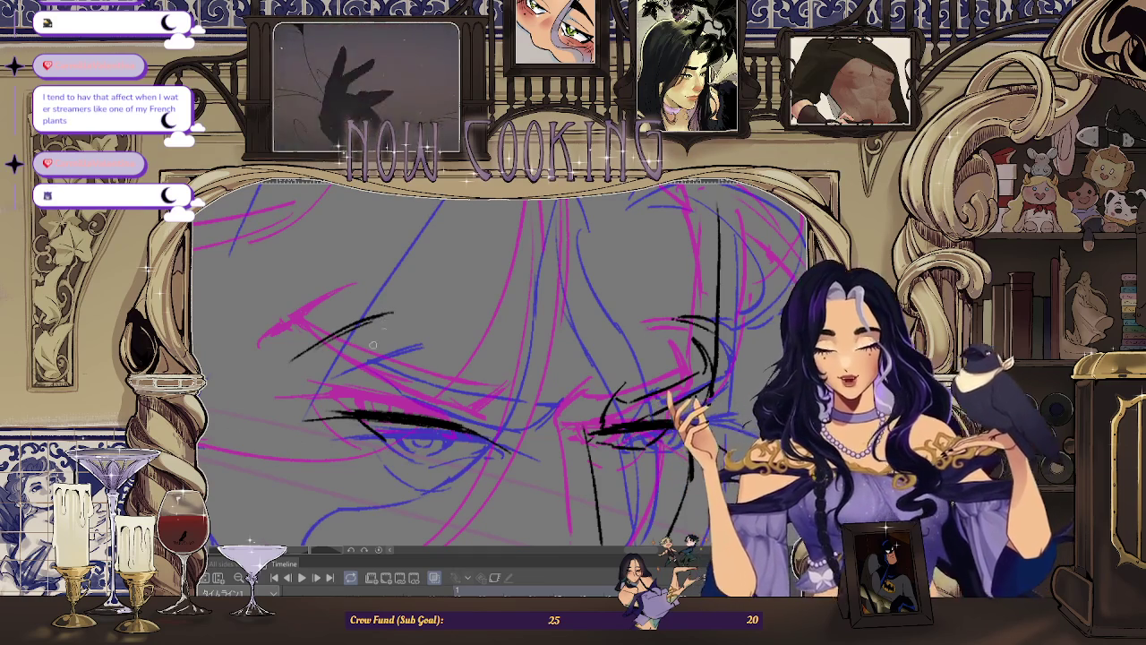
pyautogui.press('h')
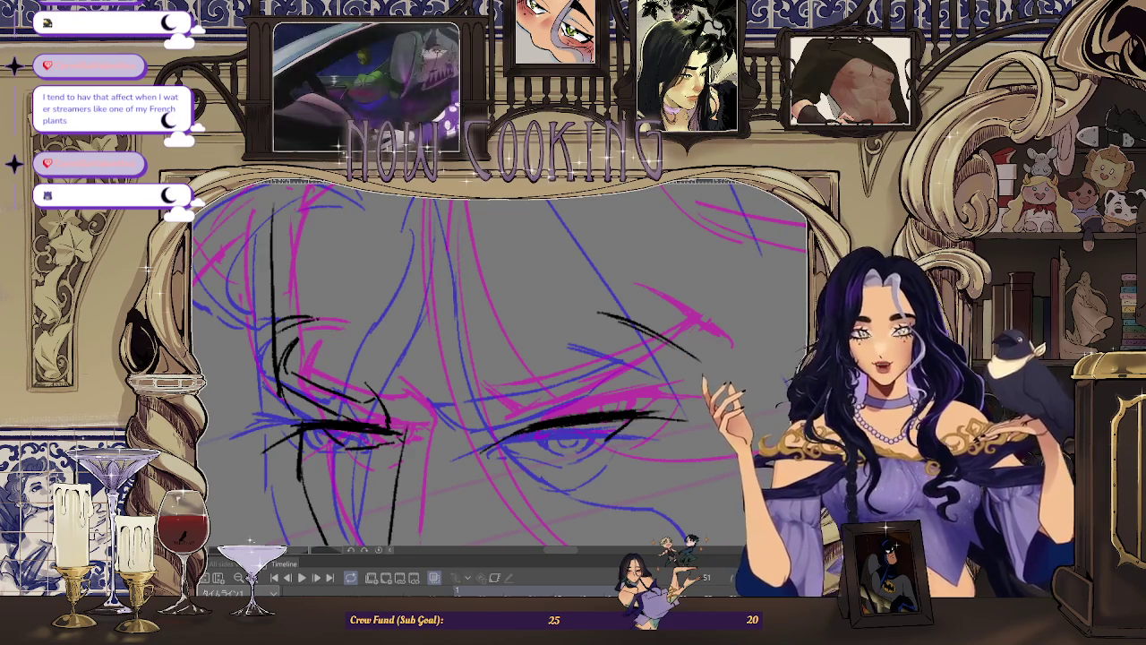
pyautogui.press('-')
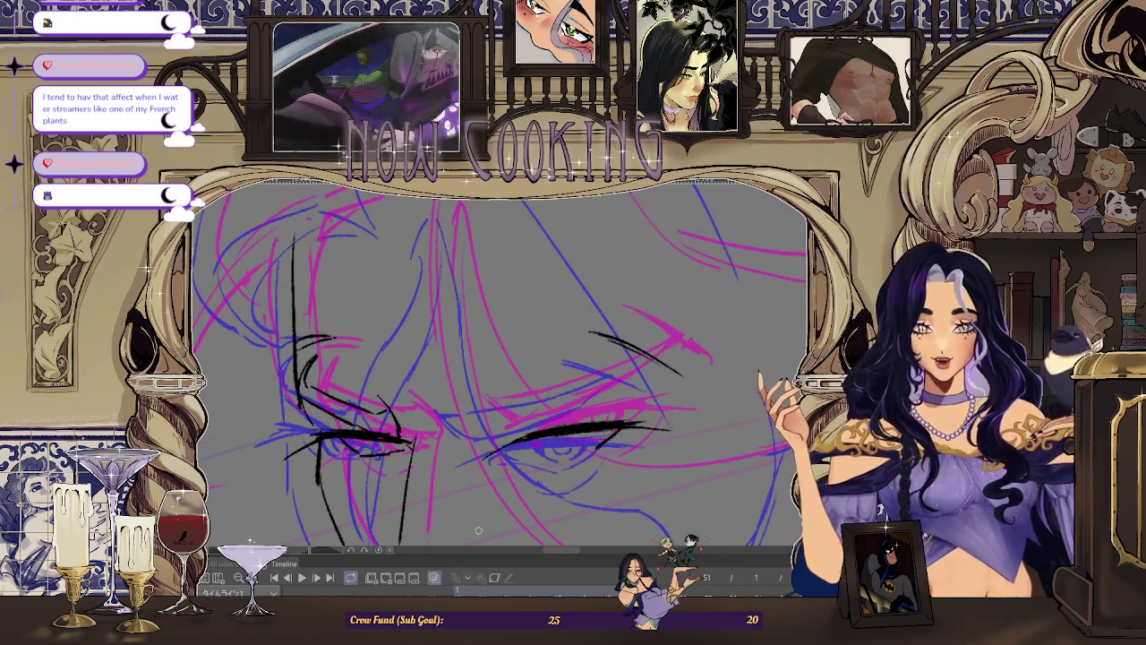
pyautogui.press('-')
pyautogui.press('-')
pyautogui.press('-')
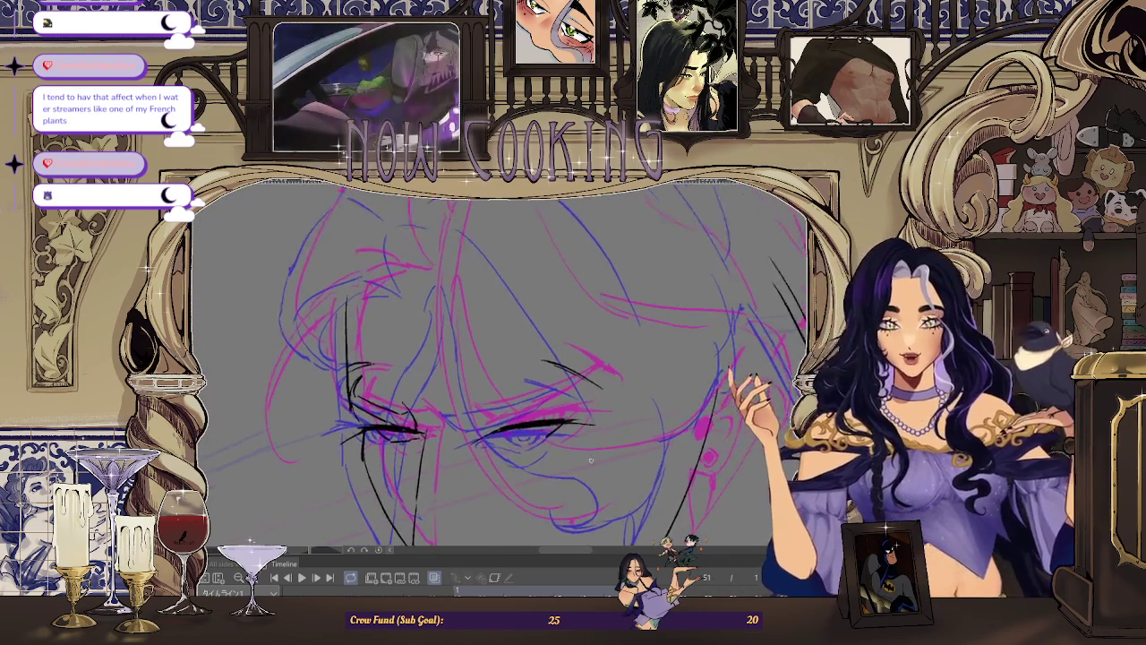
pyautogui.scroll(1, 589, 460)
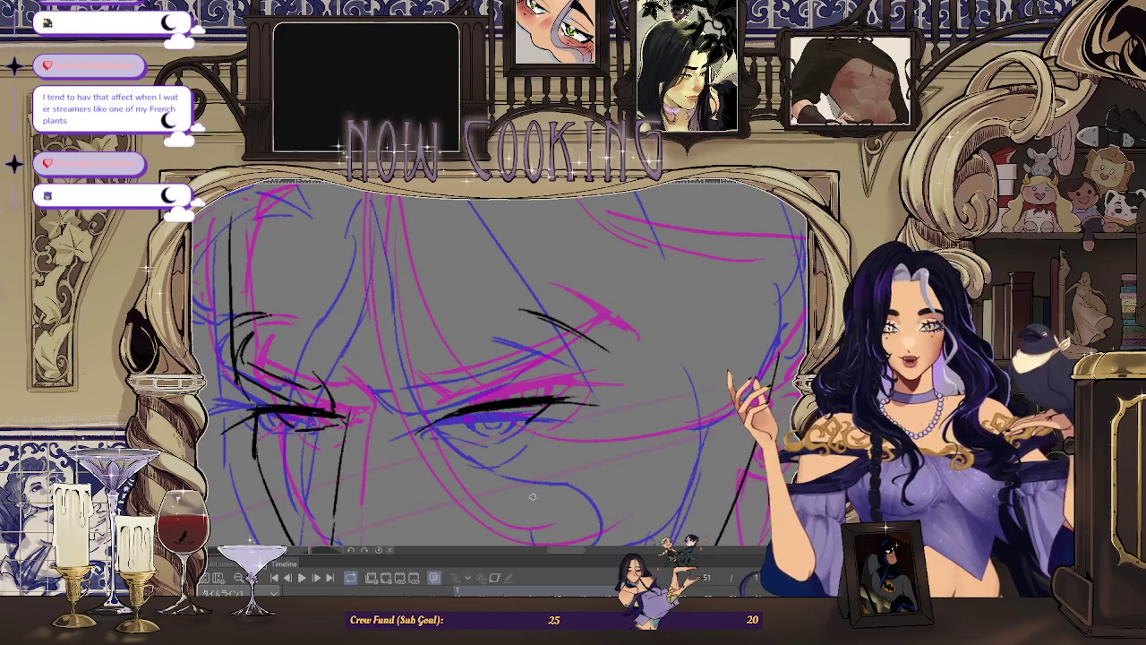
pyautogui.scroll(1, 430, 439)
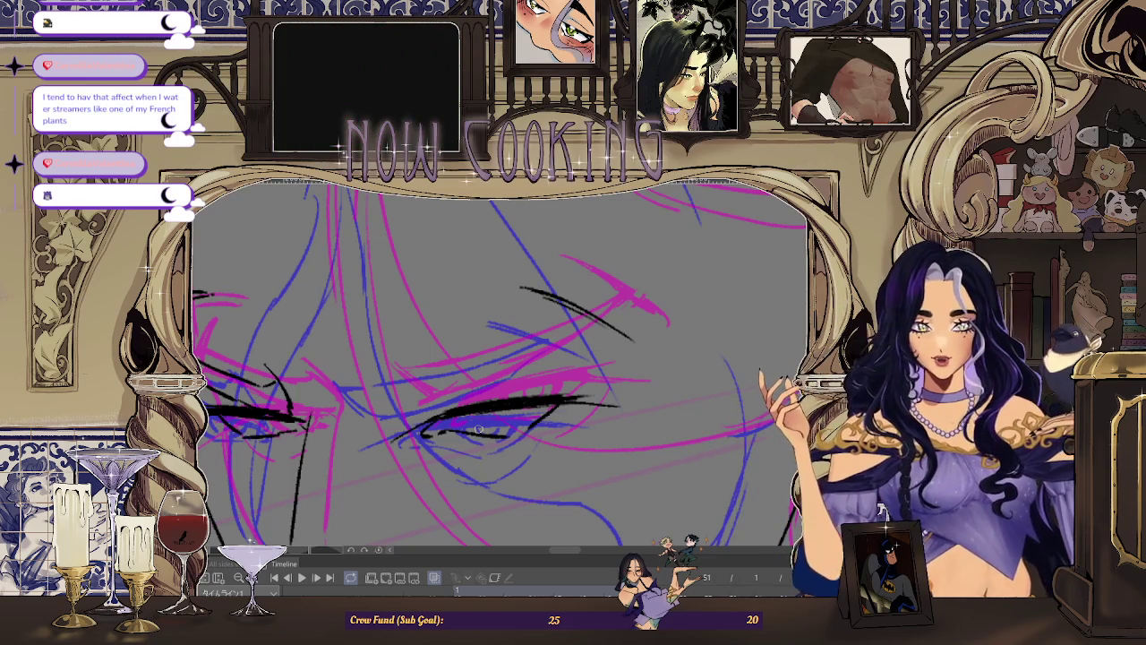
pyautogui.scroll(1, 479, 430)
pyautogui.scroll(1, 502, 430)
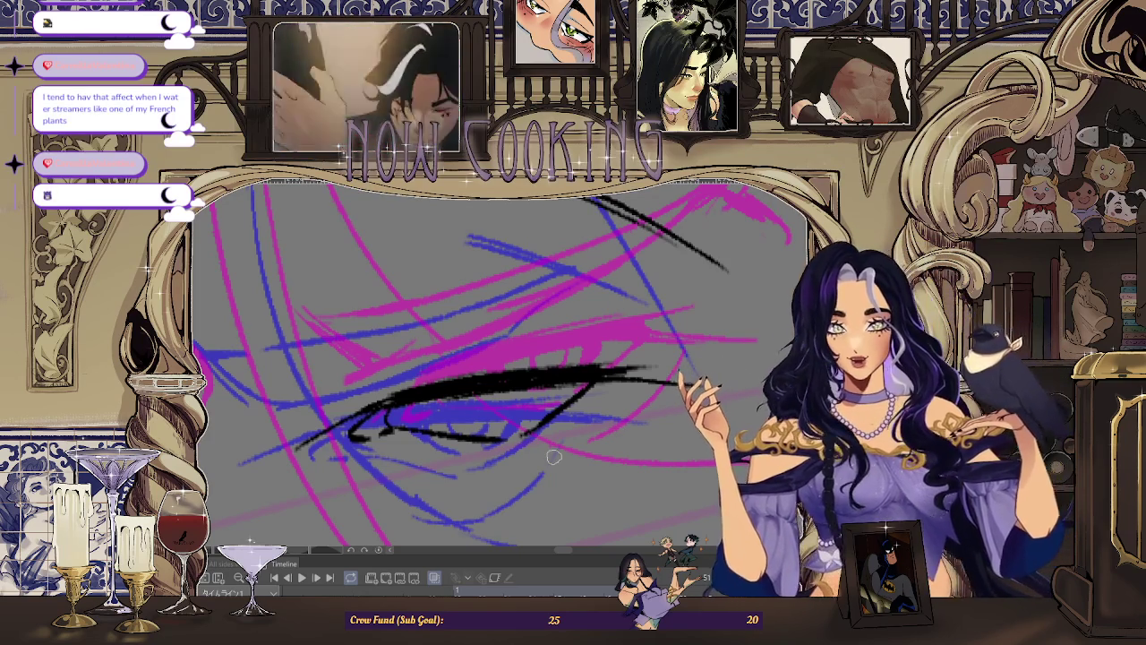
# Step: Ink the right eye's lower lid as a longer curve along the blue rough
pyautogui.moveTo(521, 485); pyautogui.dragTo(573, 464)
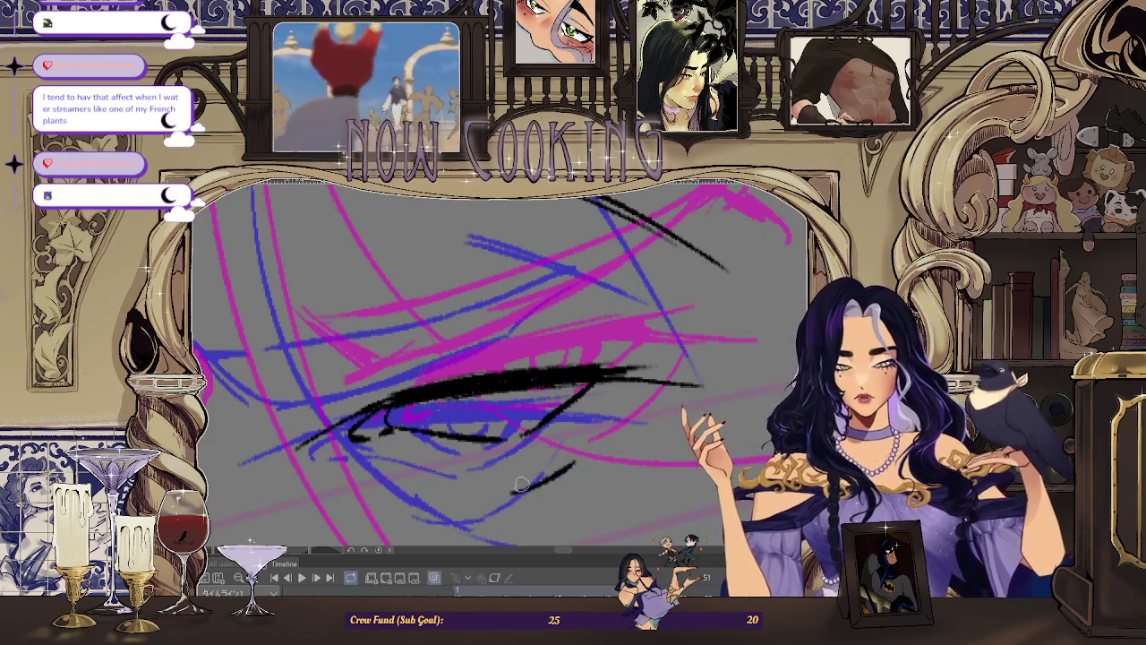
pyautogui.hotkey('ctrl', 'z')
pyautogui.moveTo(499, 493); pyautogui.dragTo(618, 403)
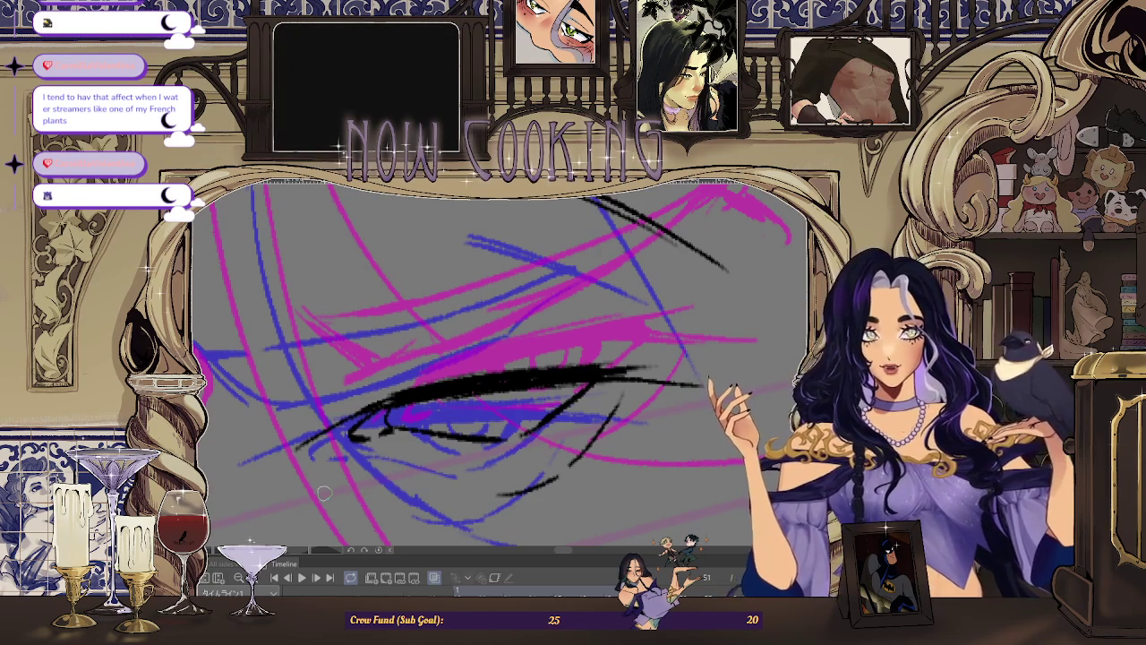
pyautogui.moveTo(410, 416)
pyautogui.mouseDown()
pyautogui.moveTo(441, 381)
pyautogui.moveTo(455, 405)
pyautogui.mouseUp()
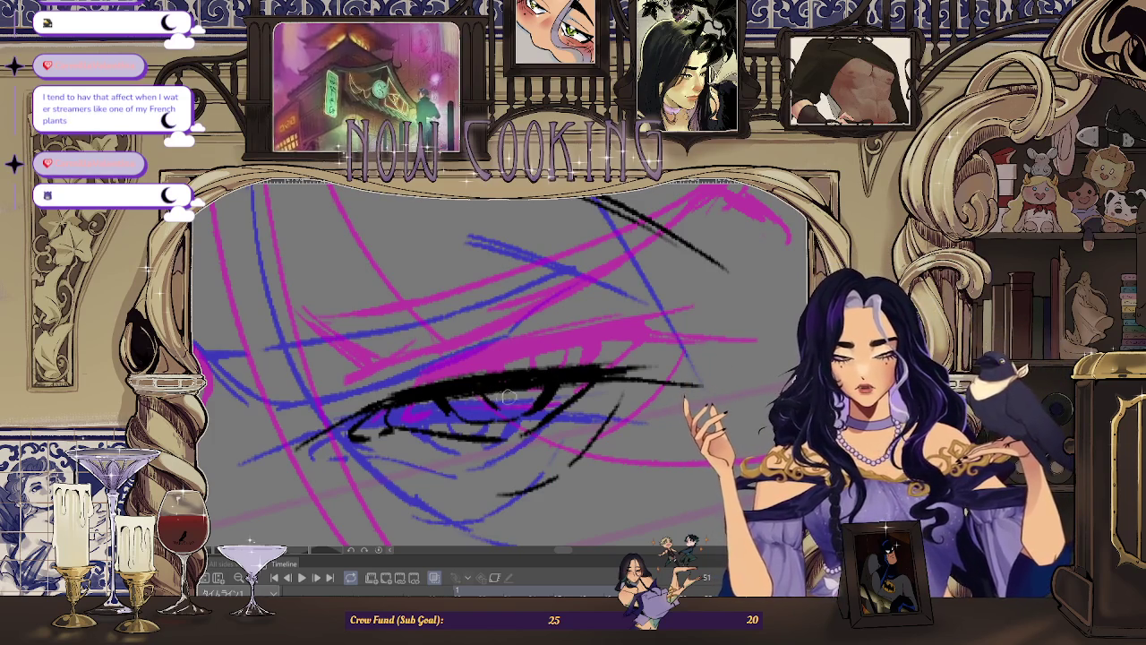
pyautogui.scroll(-2, 507, 402)
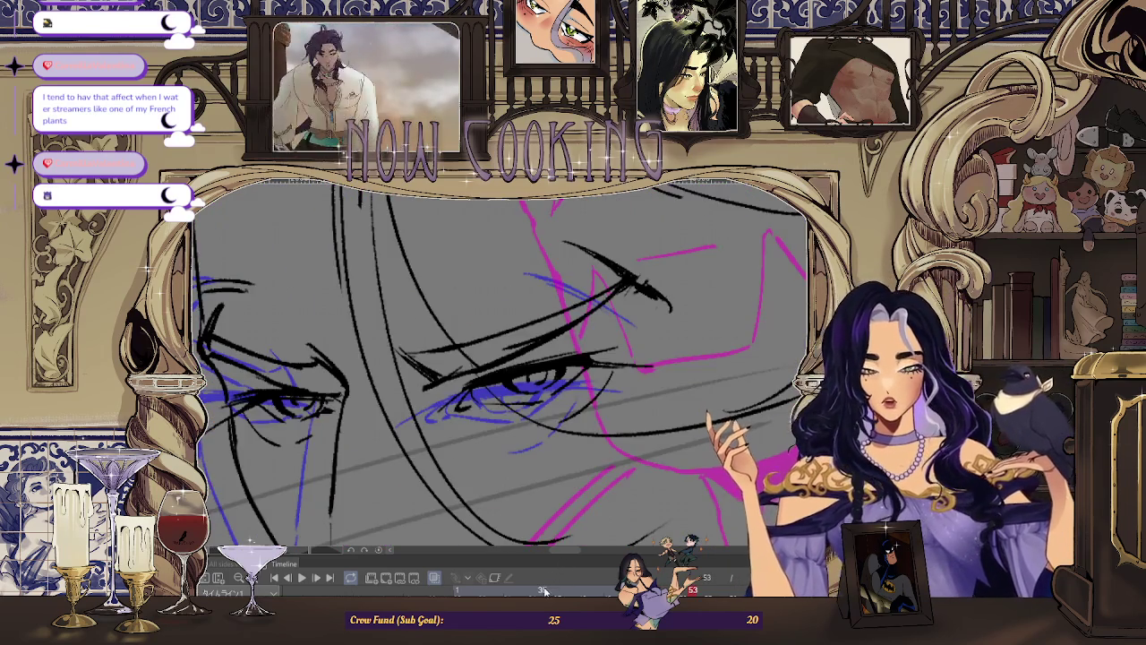
pyautogui.scroll(2, 501, 407)
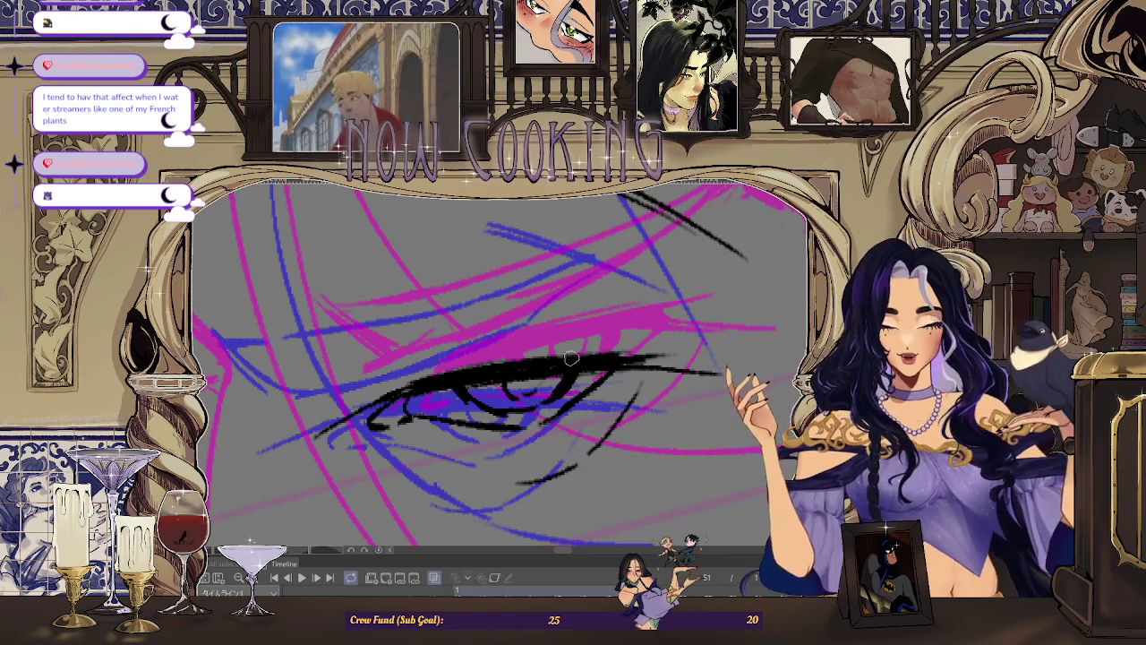
pyautogui.scroll(-1, 465, 384)
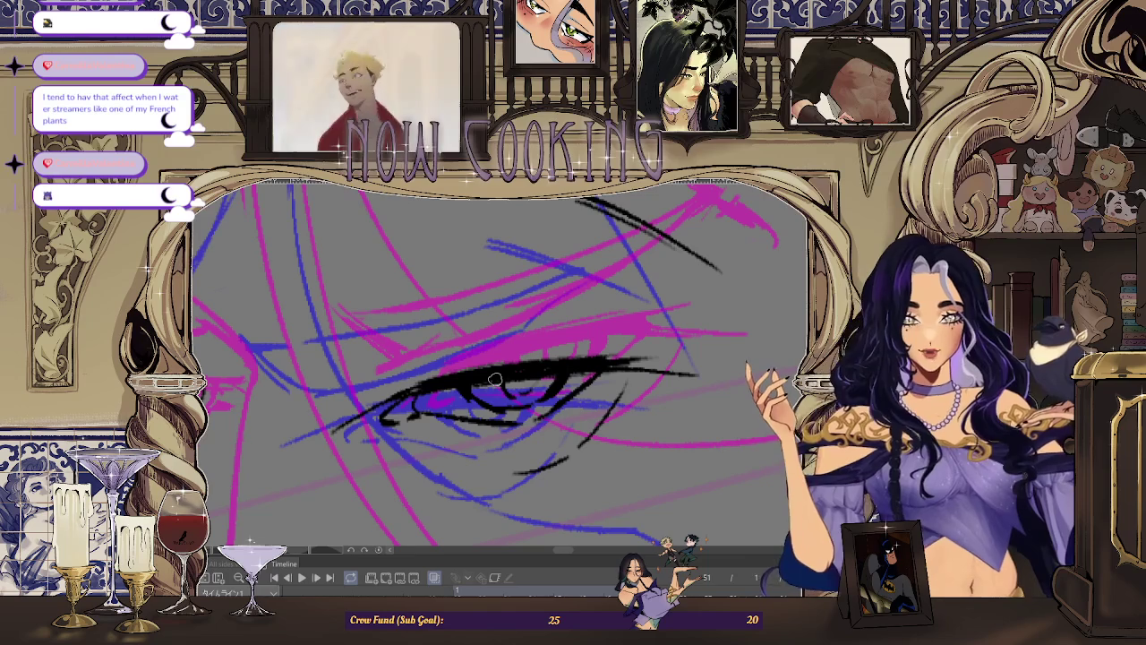
pyautogui.scroll(2, 496, 380)
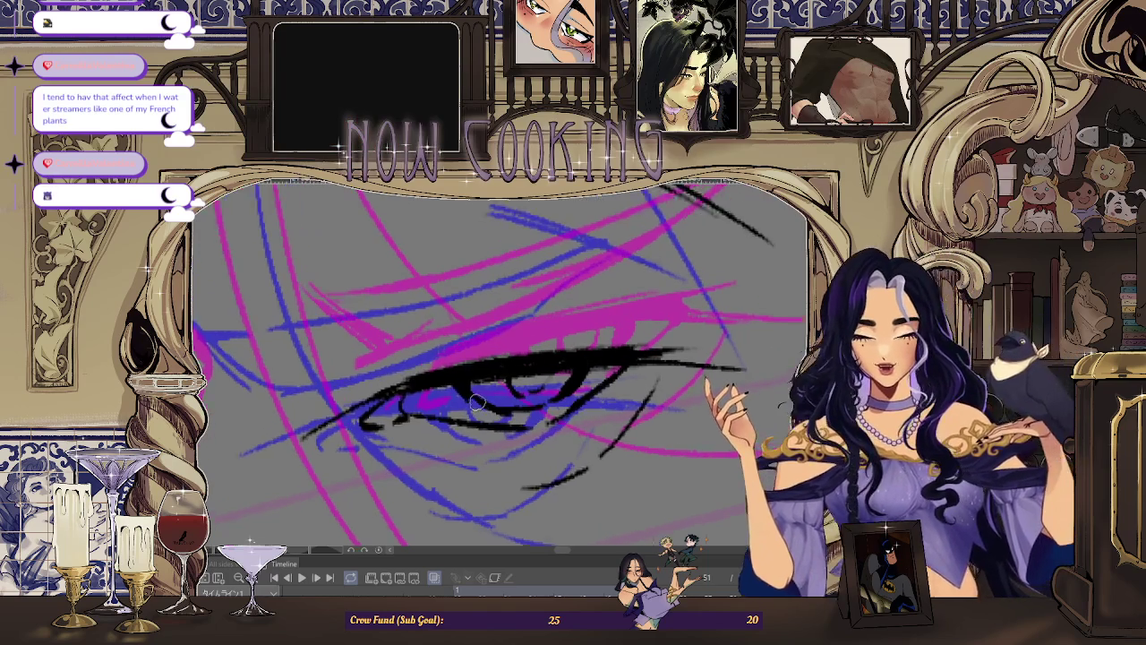
pyautogui.scroll(-1, 485, 340)
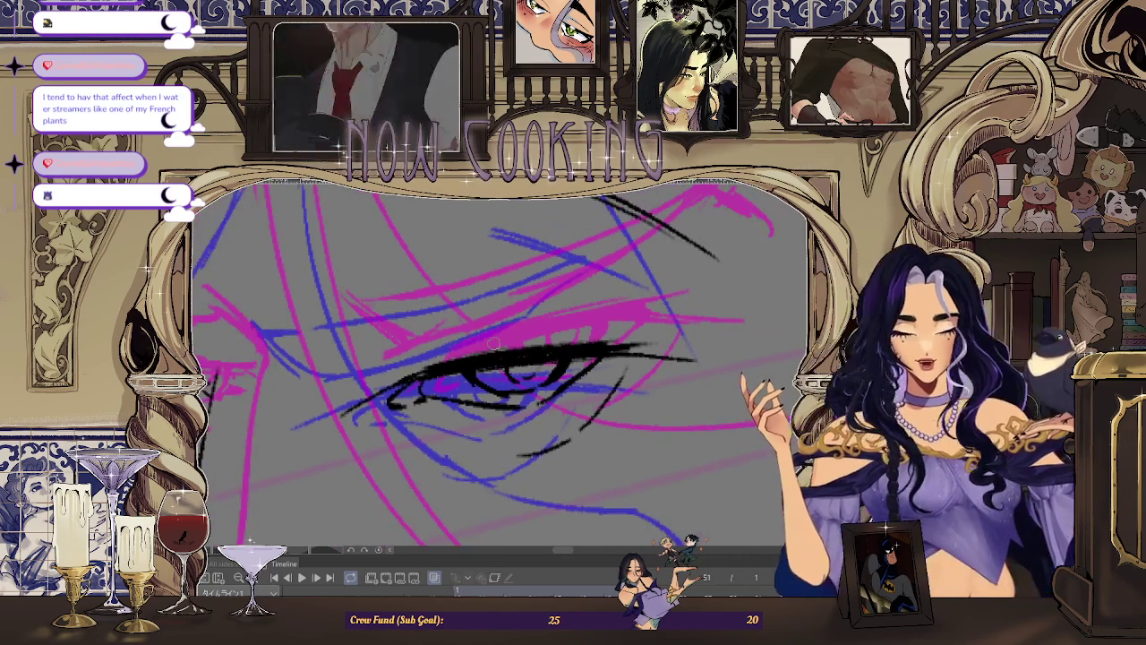
pyautogui.scroll(1, 550, 373)
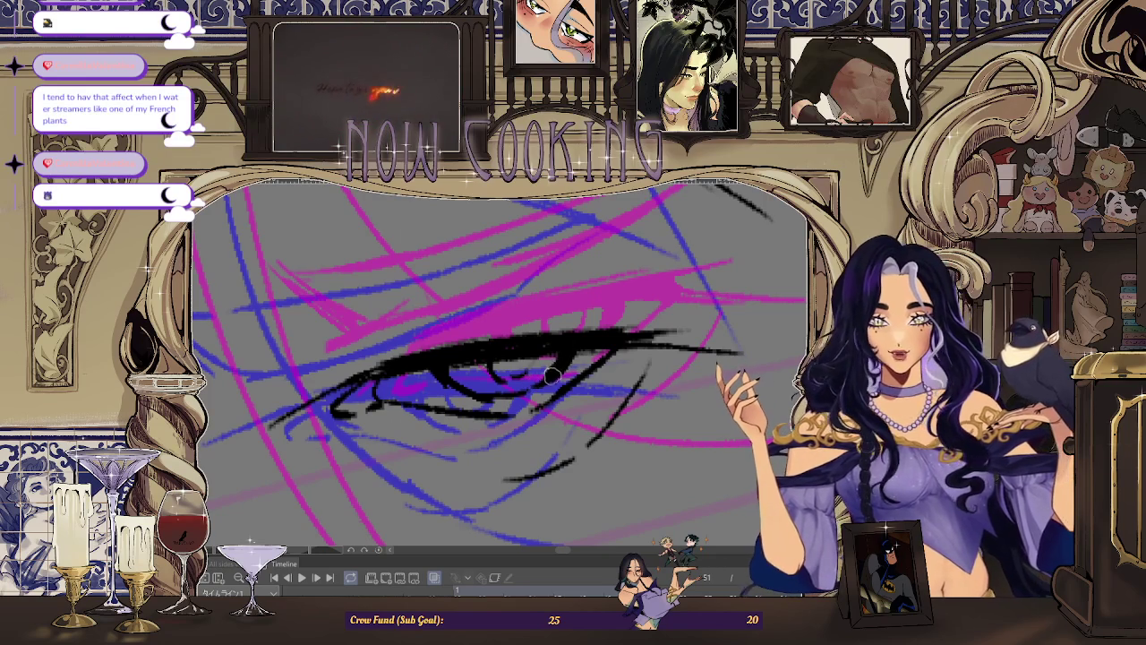
pyautogui.scroll(-2, 559, 406)
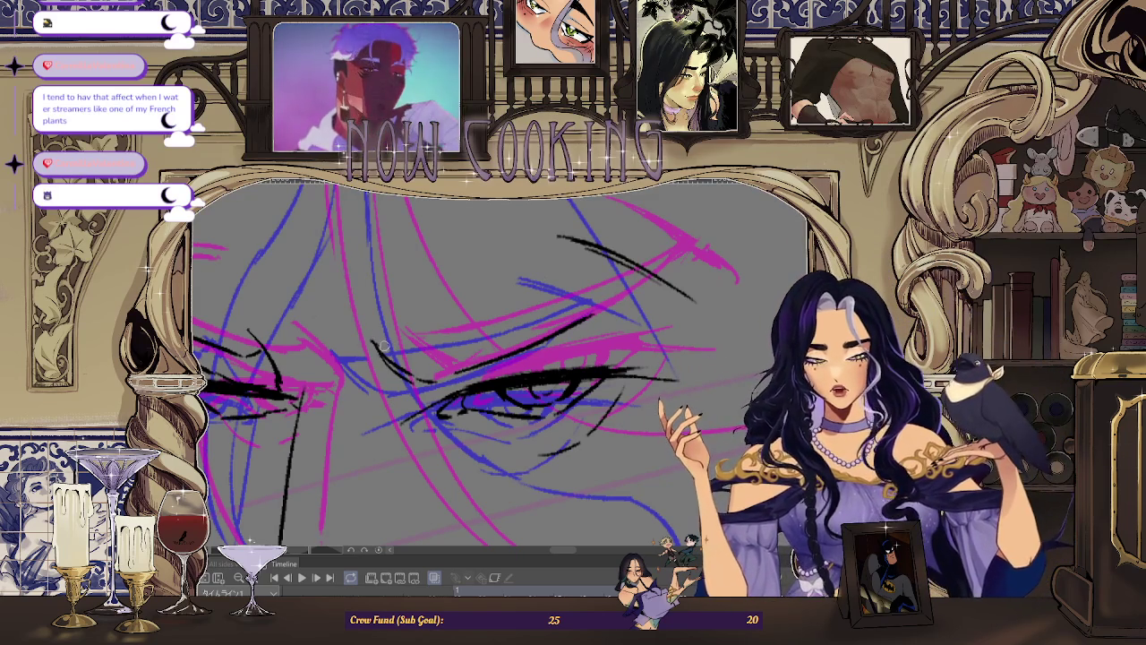
# Step: Ink the upper eyelid crease above the right eye, redrawing it until it extends up-right
pyautogui.moveTo(376, 344)
pyautogui.mouseDown()
pyautogui.moveTo(507, 324)
pyautogui.moveTo(630, 278)
pyautogui.mouseUp()
pyautogui.hotkey('ctrl', 'z')
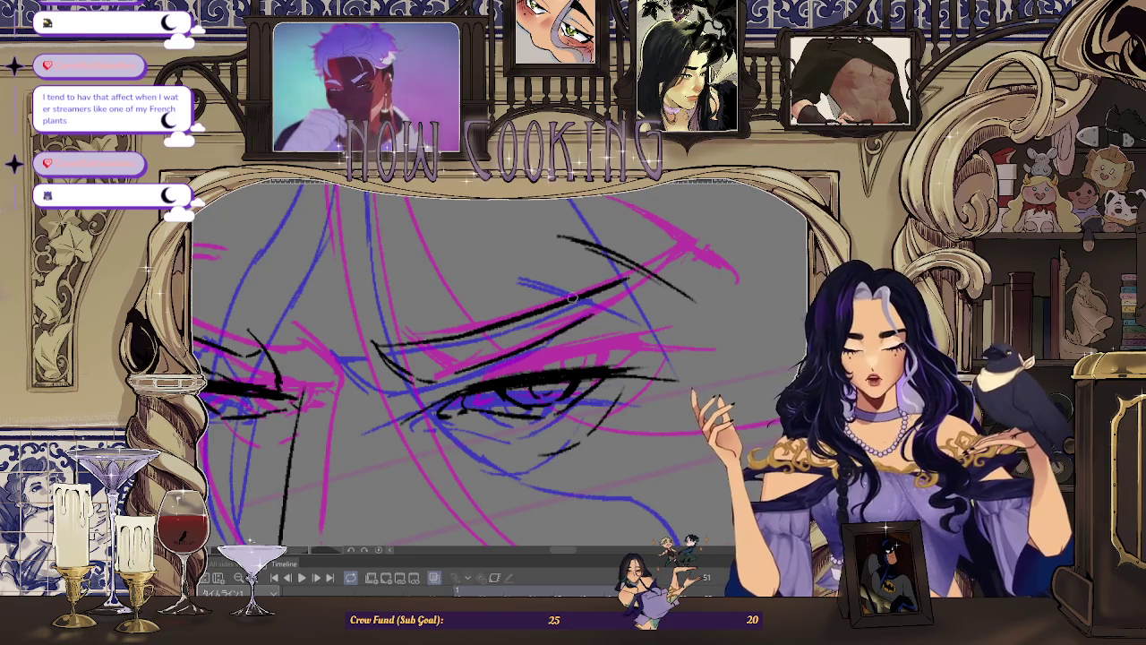
pyautogui.hotkey('ctrl', 'z')
pyautogui.moveTo(478, 335); pyautogui.dragTo(608, 284)
pyautogui.hotkey('ctrl', 'z')
pyautogui.moveTo(562, 330); pyautogui.dragTo(647, 267)
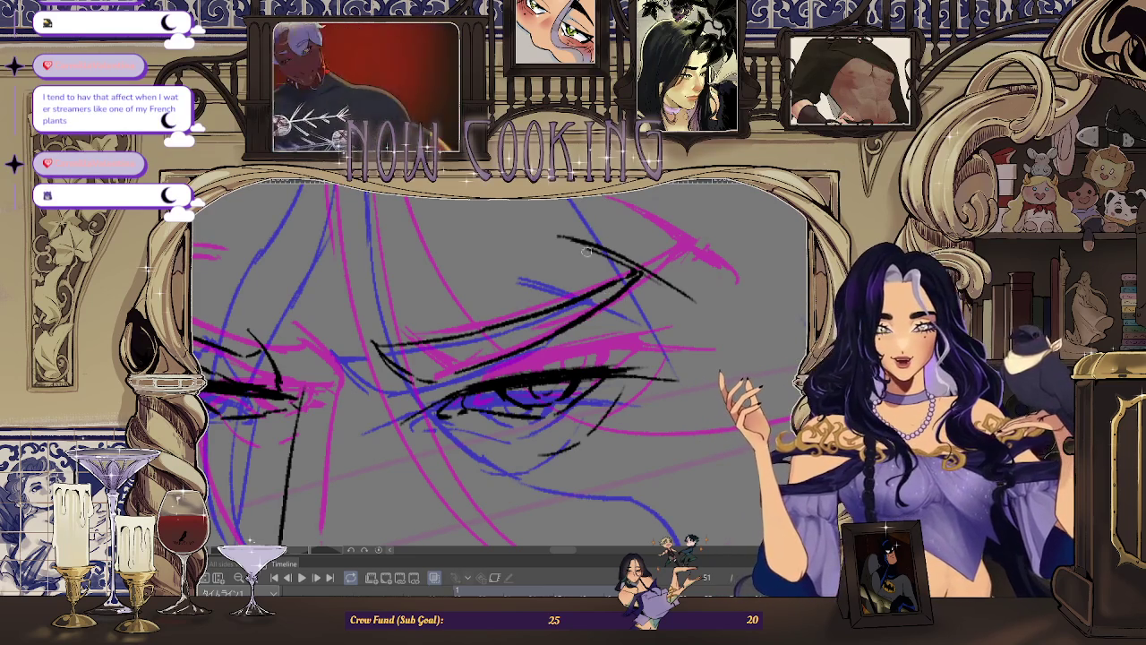
# Step: Mirror the view and zoom out and back in to check the eye's shape
pyautogui.press('h')
pyautogui.scroll(-1, 501, 359)
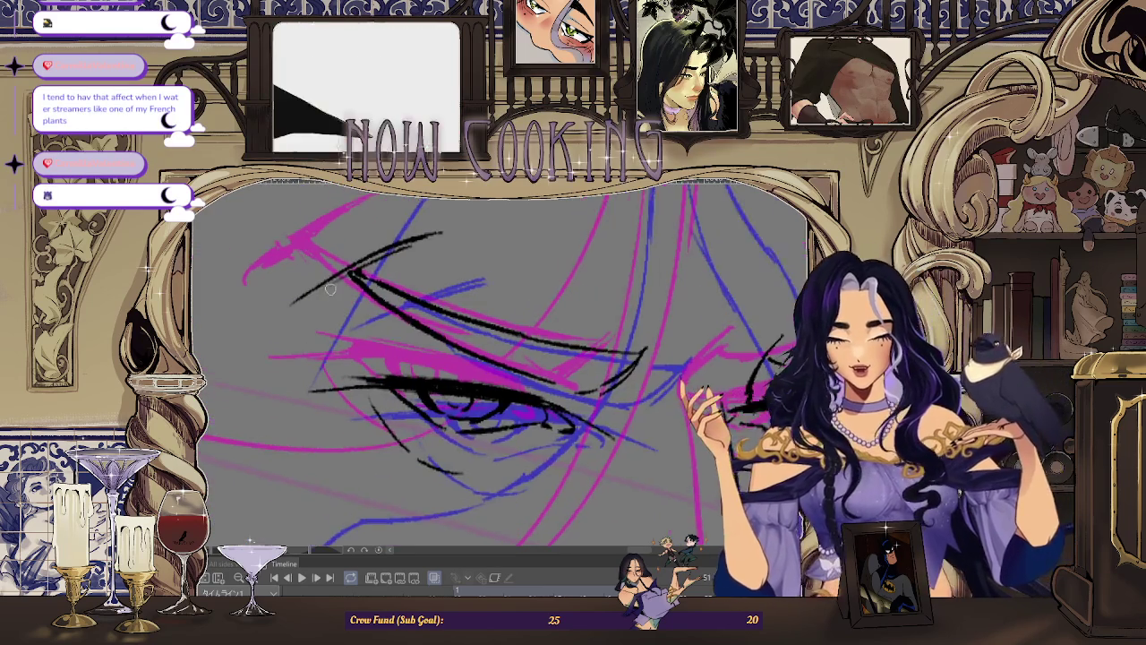
pyautogui.scroll(-1, 502, 358)
pyautogui.scroll(-1, 502, 358)
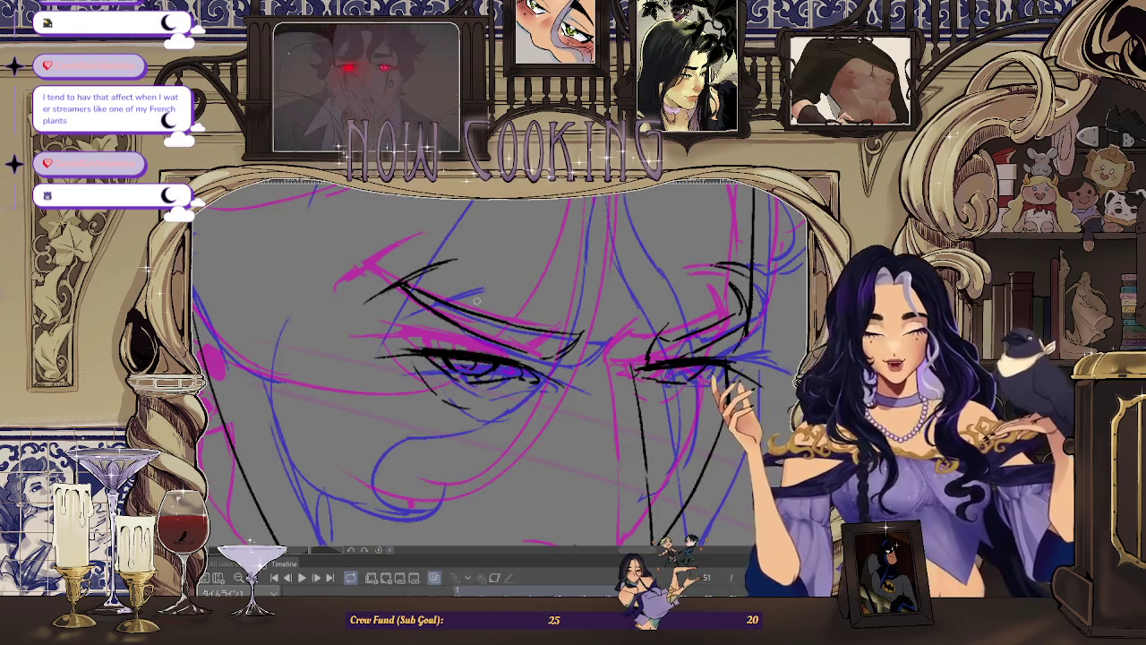
pyautogui.scroll(1, 465, 269)
pyautogui.scroll(1, 438, 262)
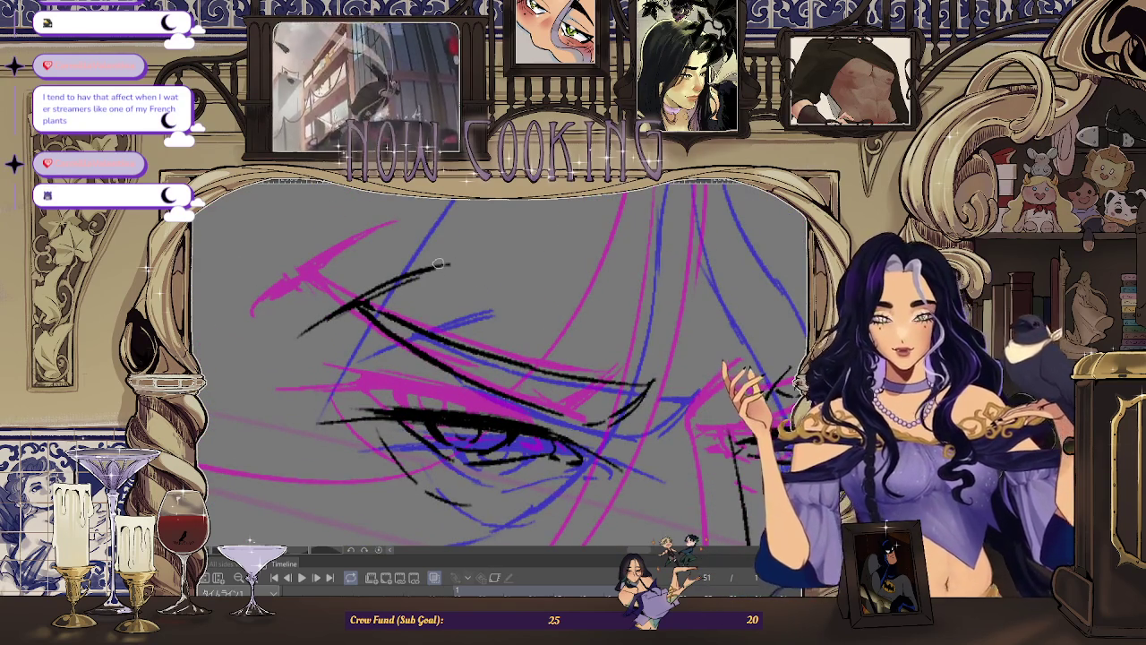
pyautogui.scroll(1, 400, 300)
pyautogui.scroll(1, 400, 300)
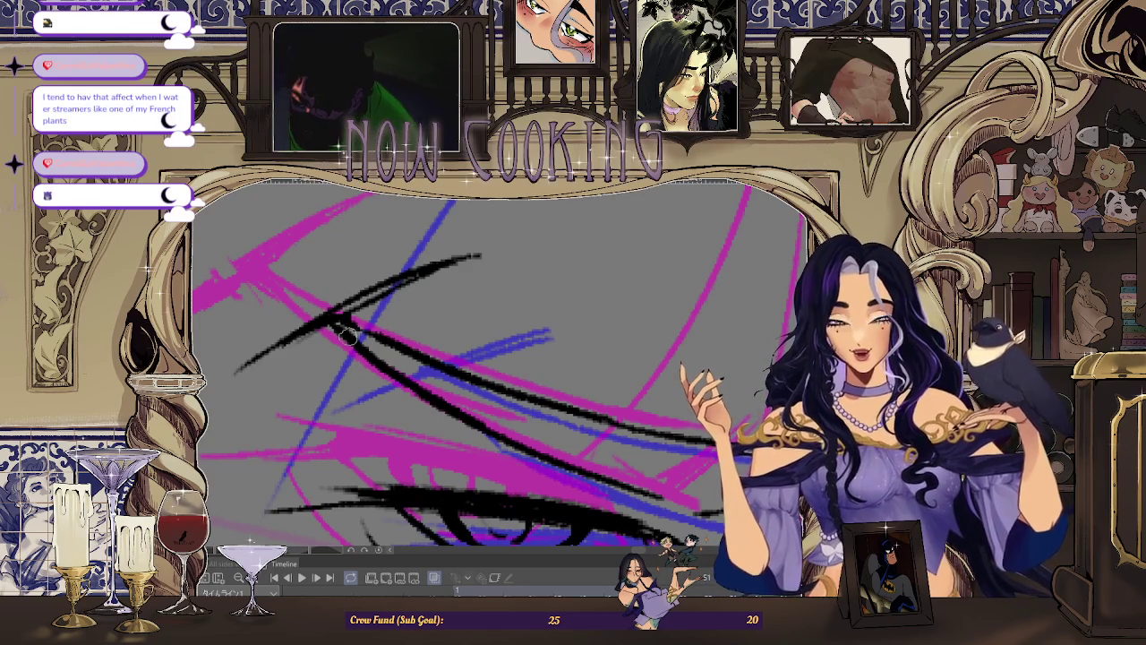
# Step: Zoom in and out around both eyes to review the black lid and lash lines
pyautogui.scroll(-2, 345, 336)
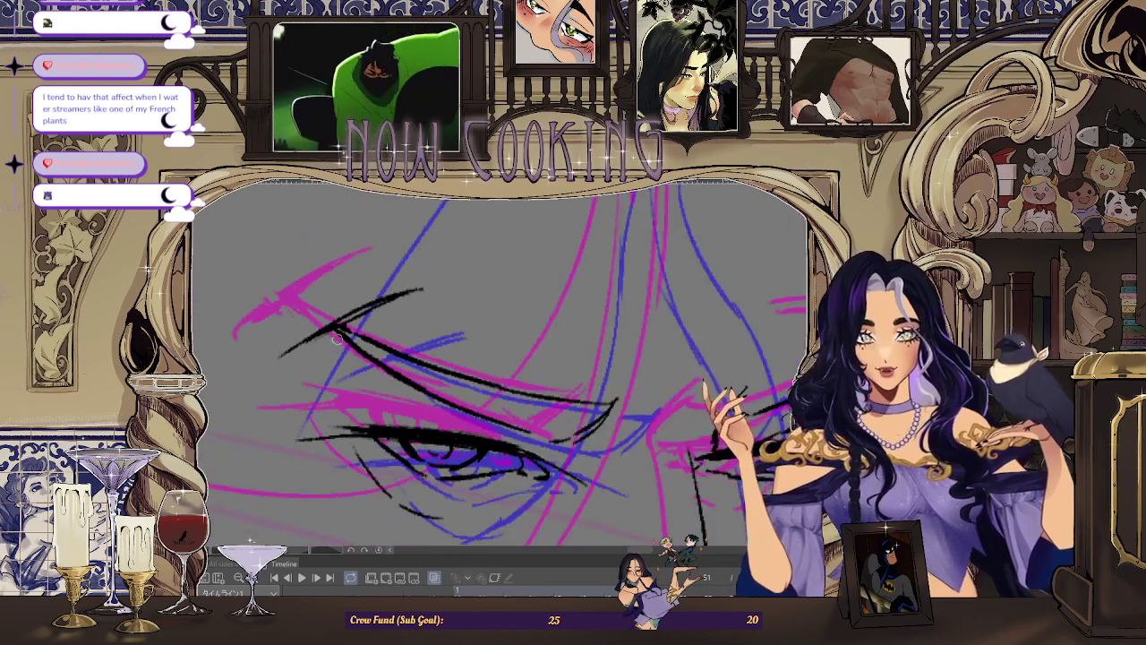
pyautogui.scroll(-1, 336, 339)
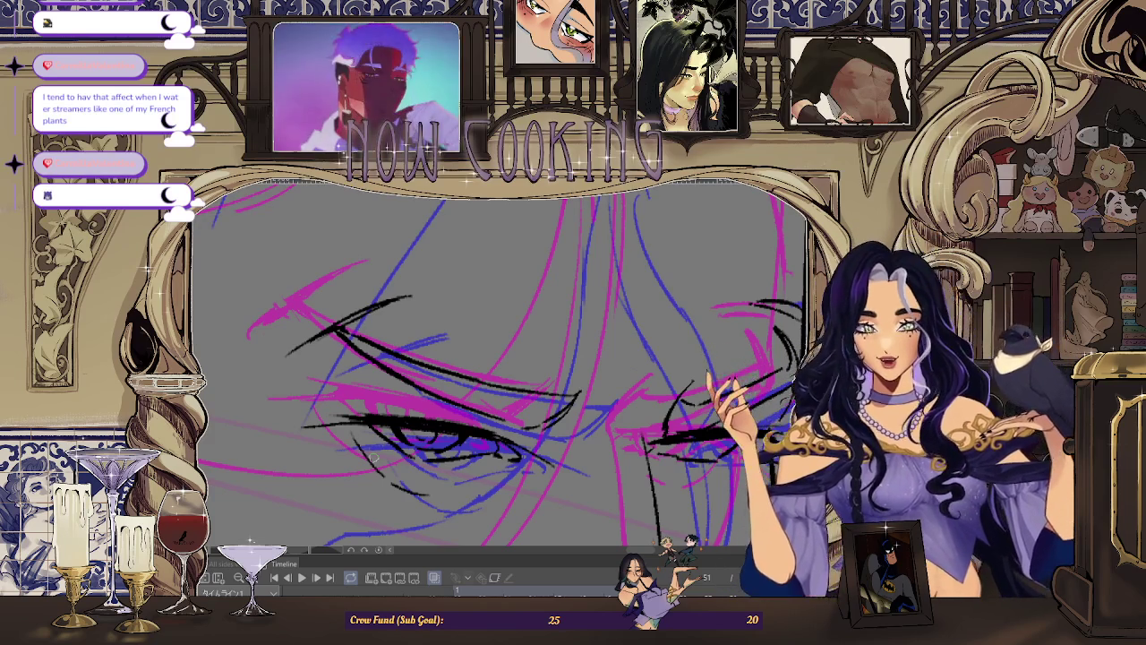
pyautogui.scroll(3, 267, 336)
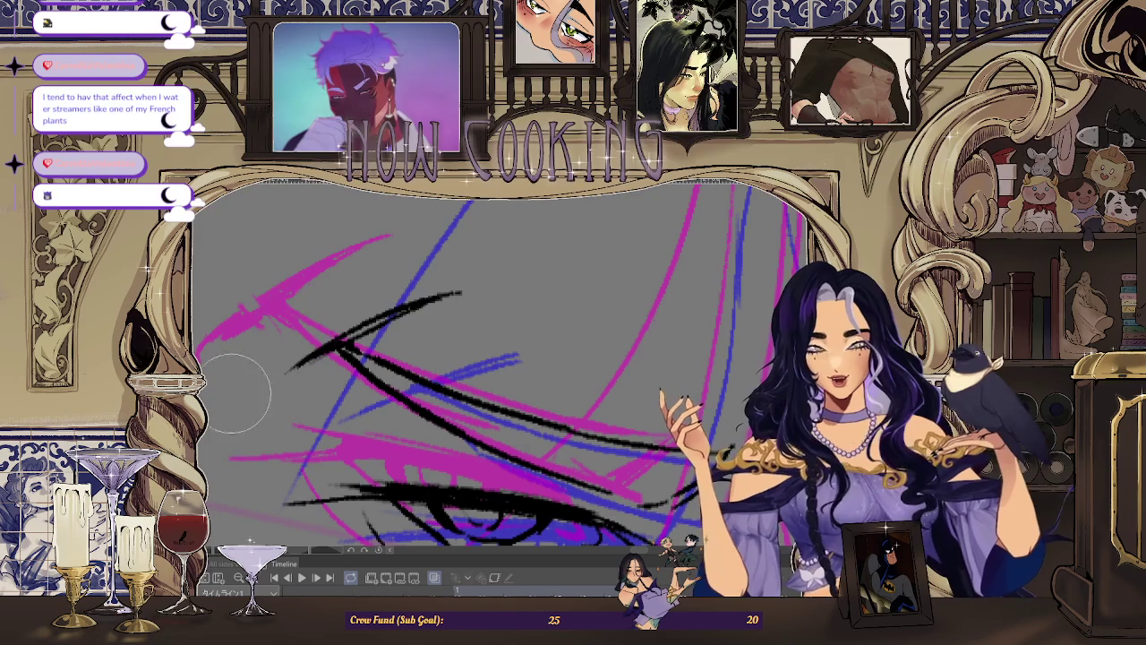
pyautogui.scroll(-2, 326, 347)
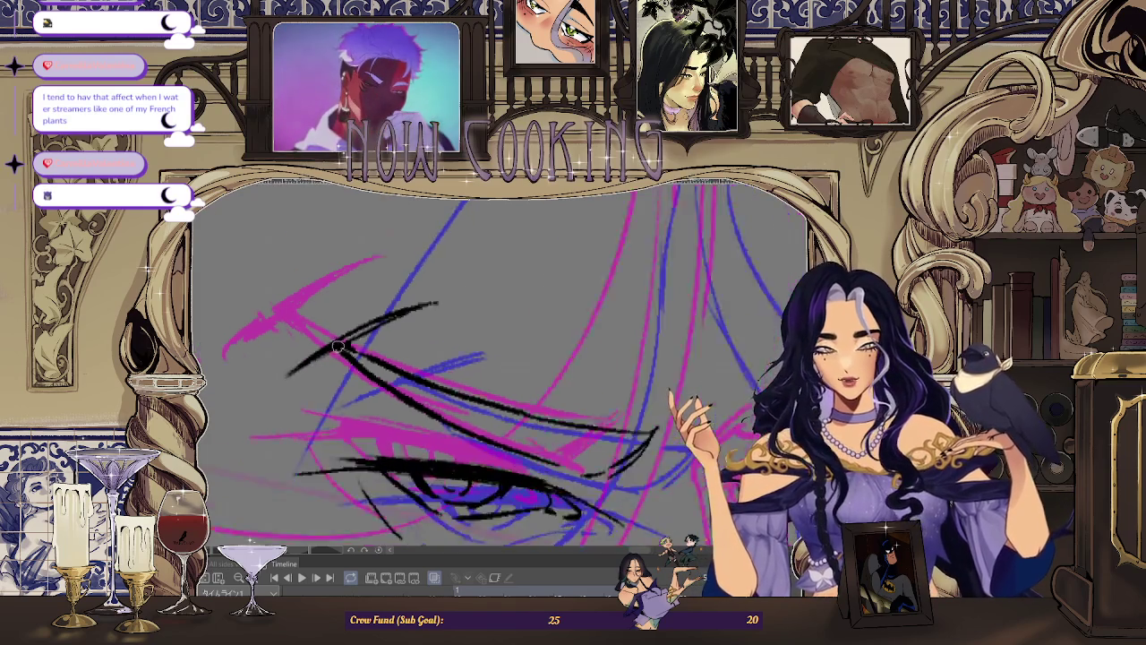
pyautogui.scroll(-1, 338, 347)
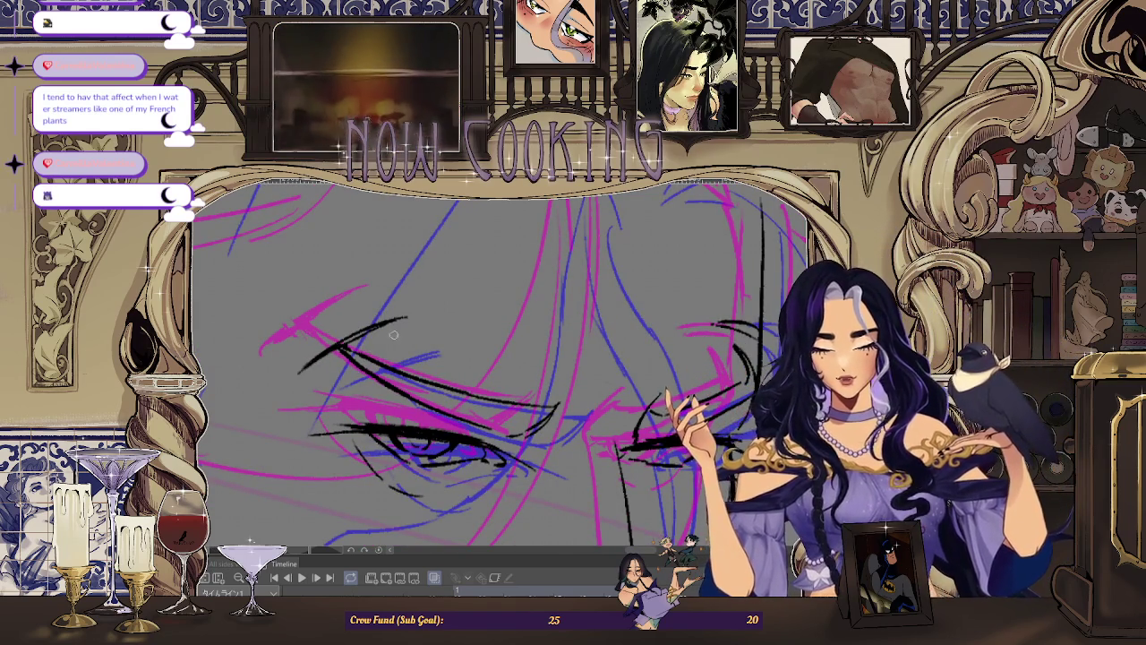
pyautogui.scroll(-1, 394, 334)
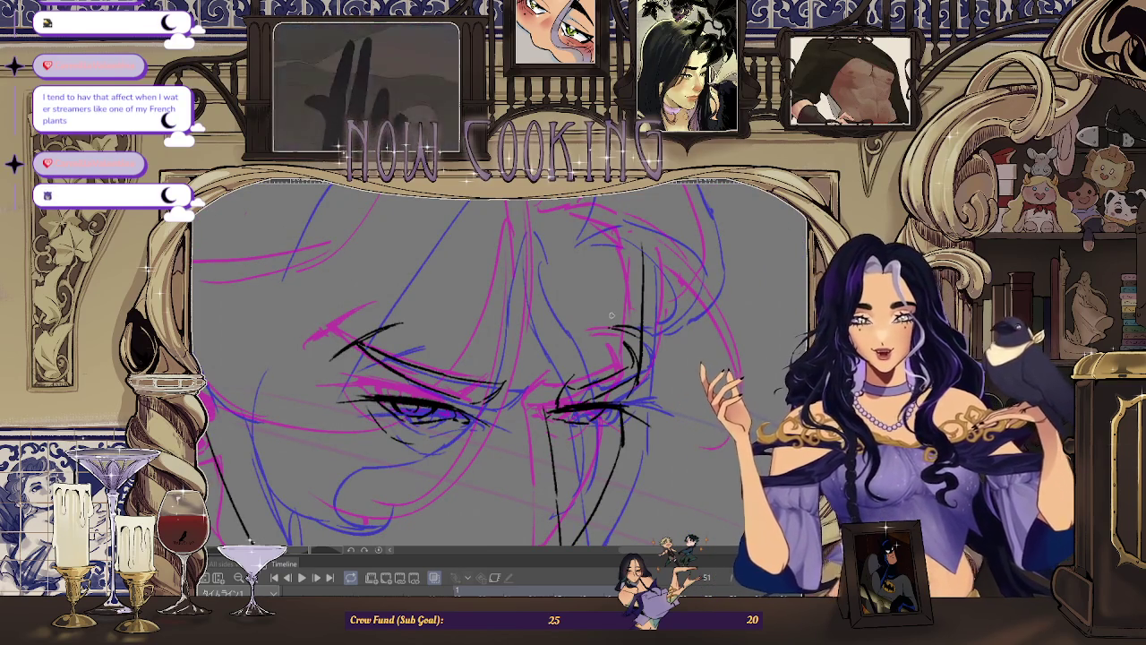
# Step: Mirror the view and zoom out to review the whole face's inked eyes and jaw
pyautogui.scroll(-2, 611, 315)
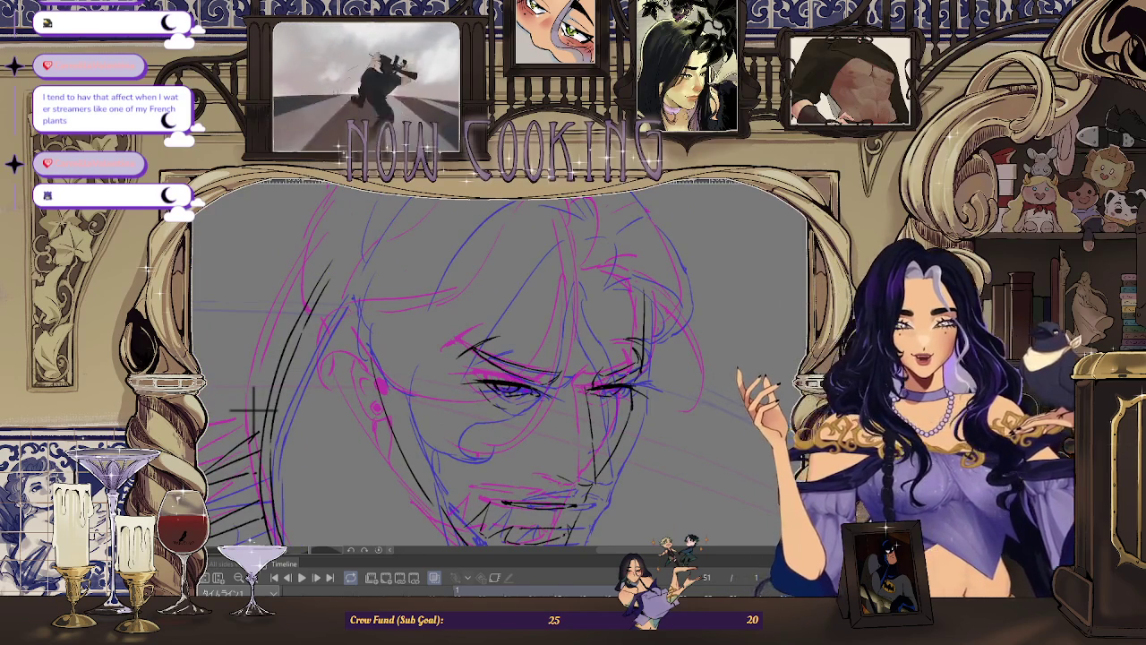
pyautogui.press('h')
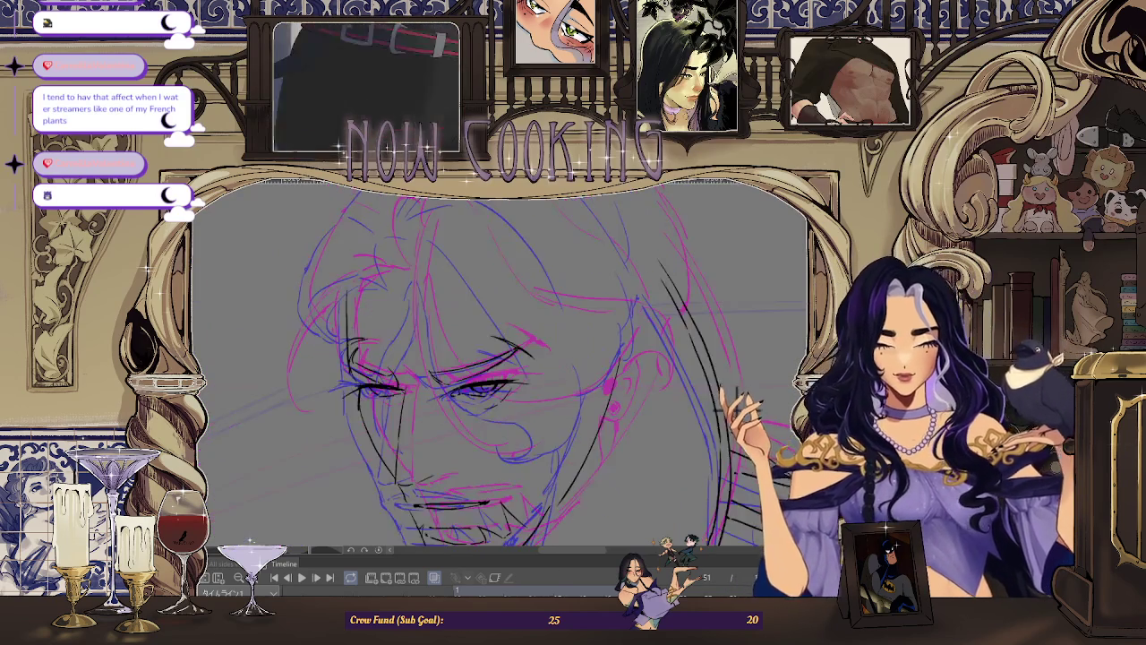
pyautogui.scroll(1, 723, 367)
pyautogui.scroll(-1, 723, 367)
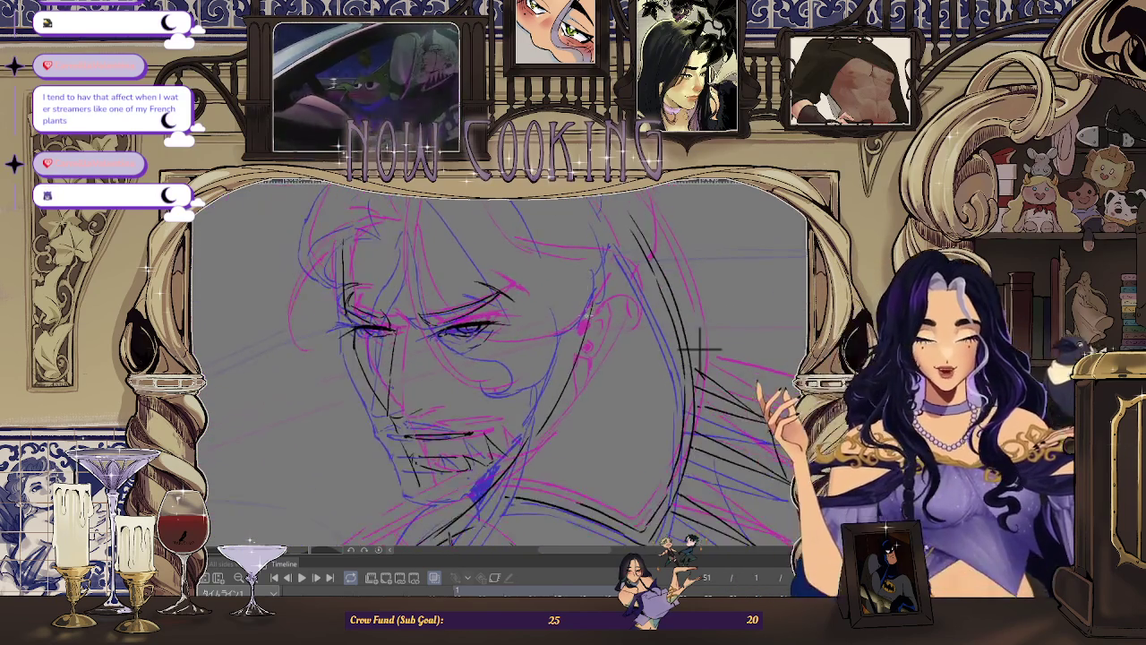
pyautogui.scroll(-1, 704, 340)
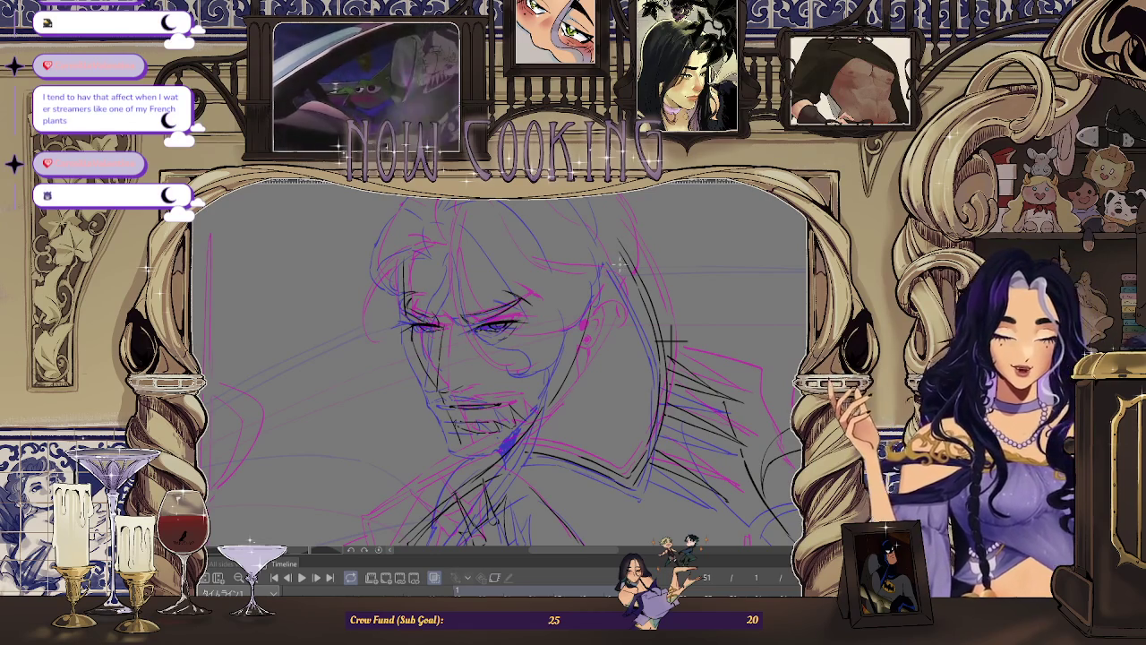
pyautogui.scroll(1, 672, 338)
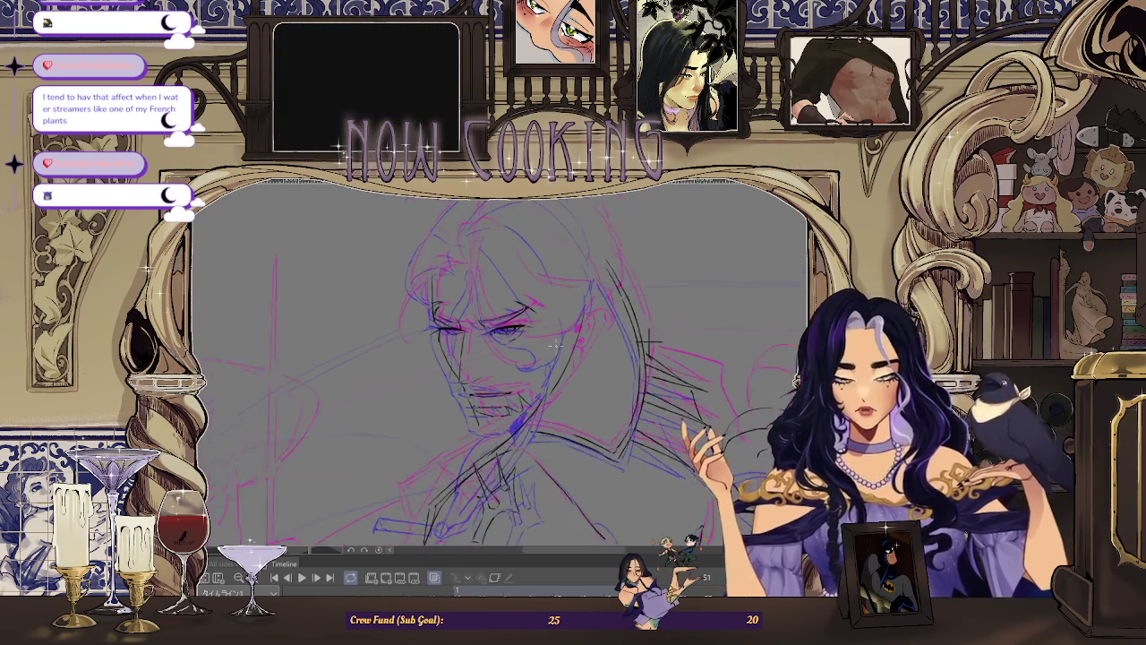
pyautogui.scroll(1, 672, 338)
# Step: Zoom in on the mouth and ink a horizontal black lip line across it
pyautogui.scroll(1, 672, 338)
pyautogui.scroll(1, 673, 338)
pyautogui.scroll(2, 439, 338)
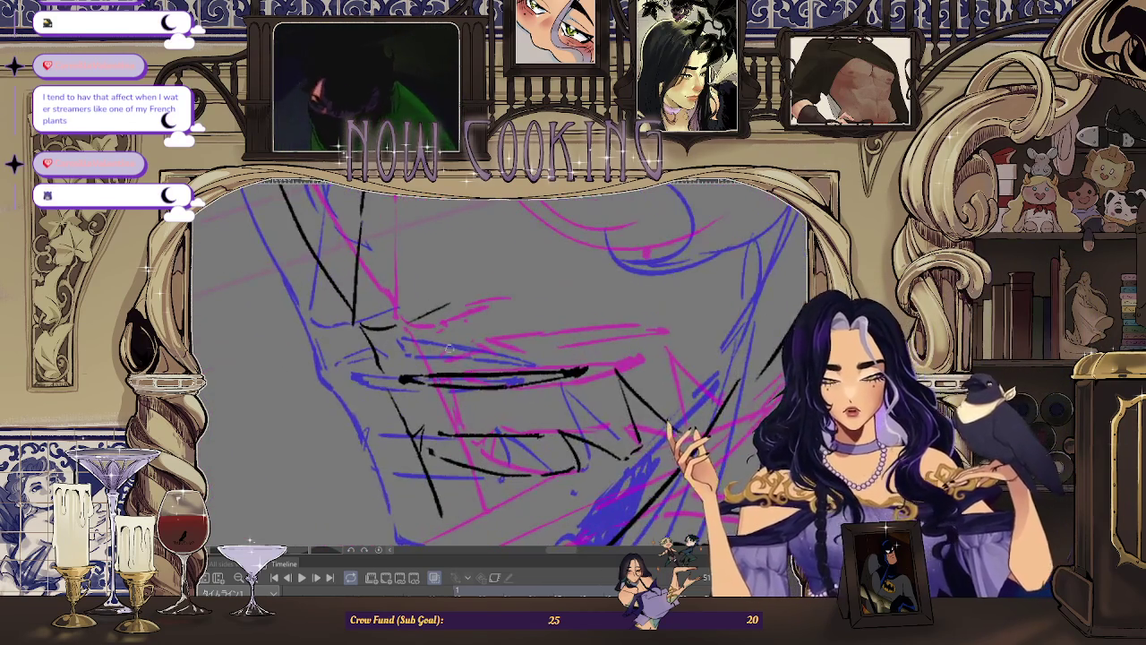
pyautogui.scroll(2, 439, 338)
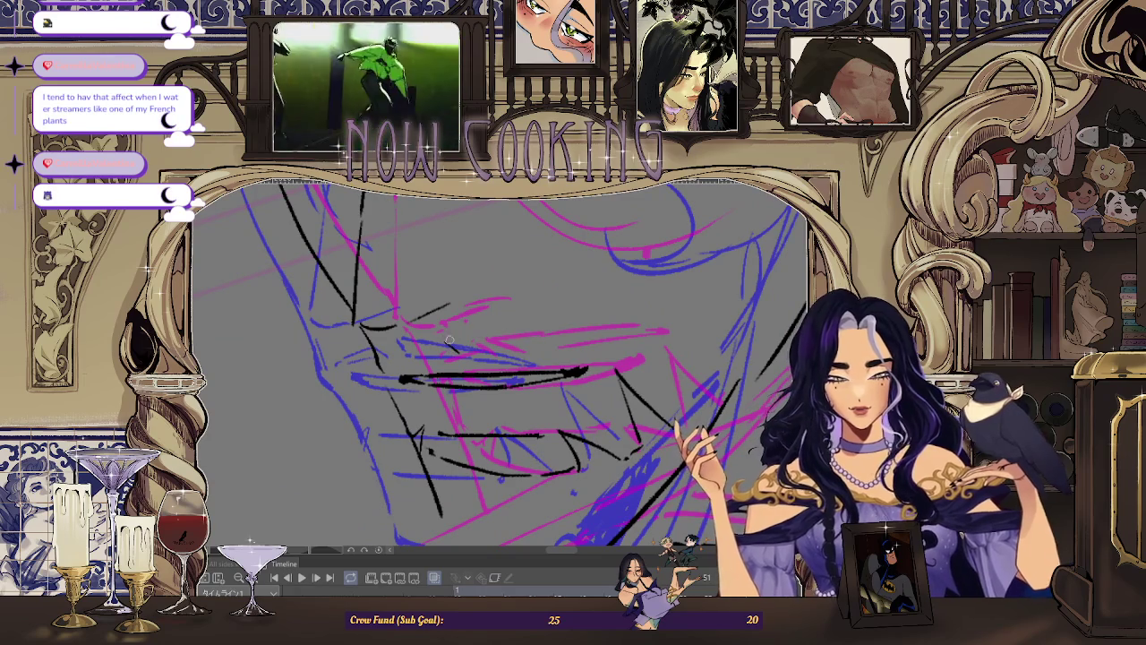
pyautogui.moveTo(442, 338); pyautogui.dragTo(559, 341)
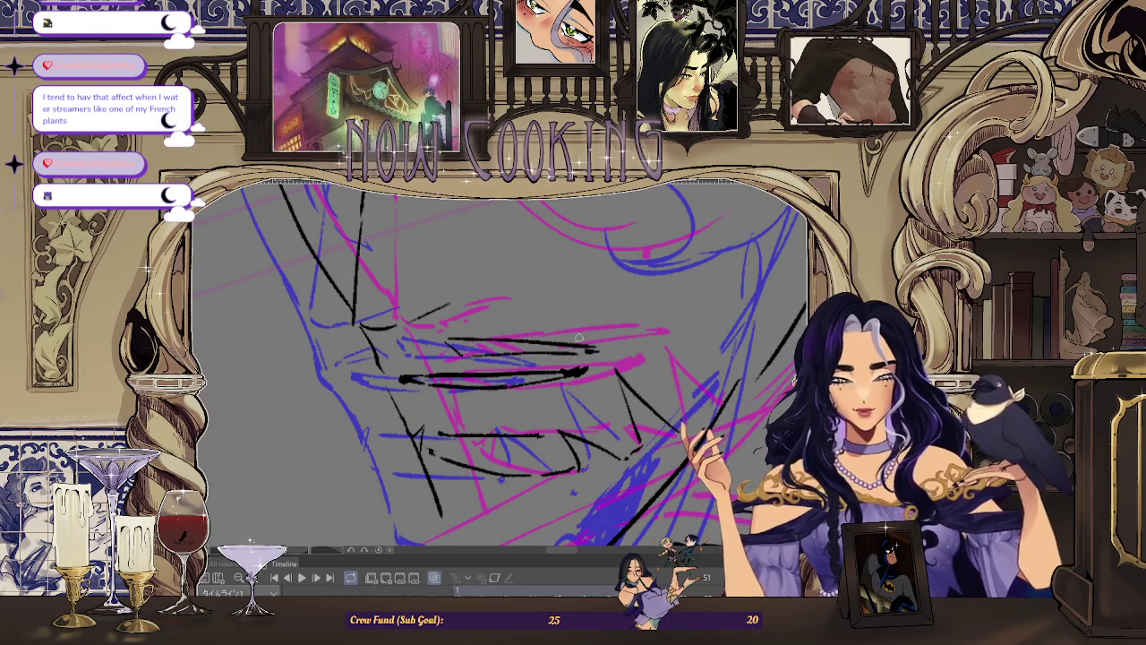
pyautogui.scroll(1, 422, 337)
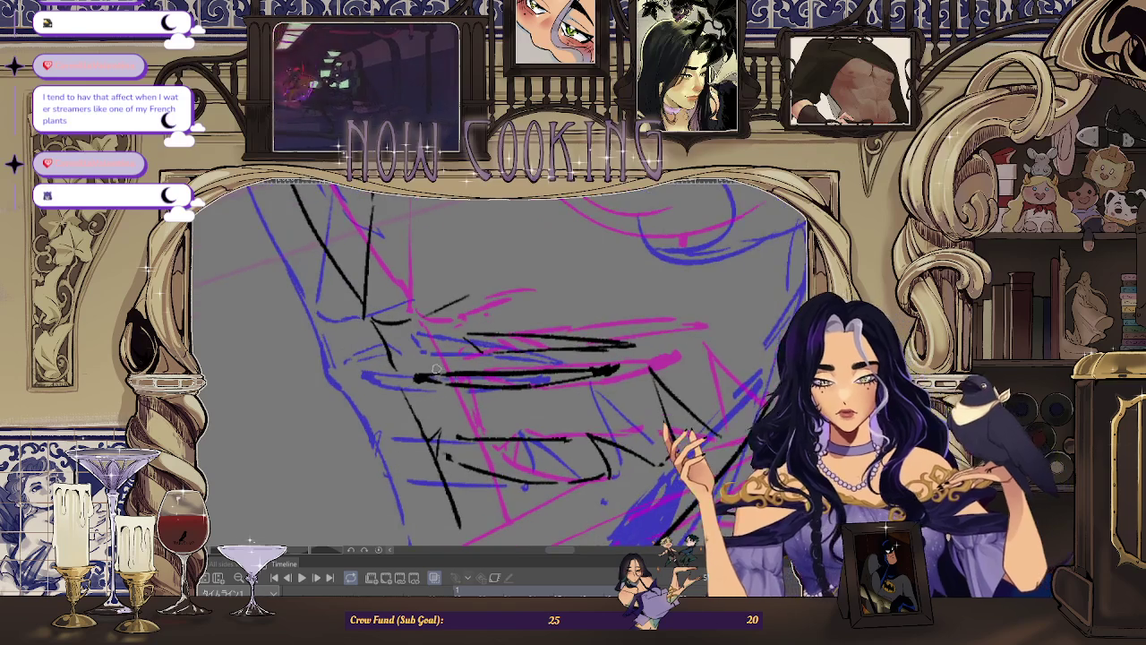
pyautogui.scroll(1, 421, 338)
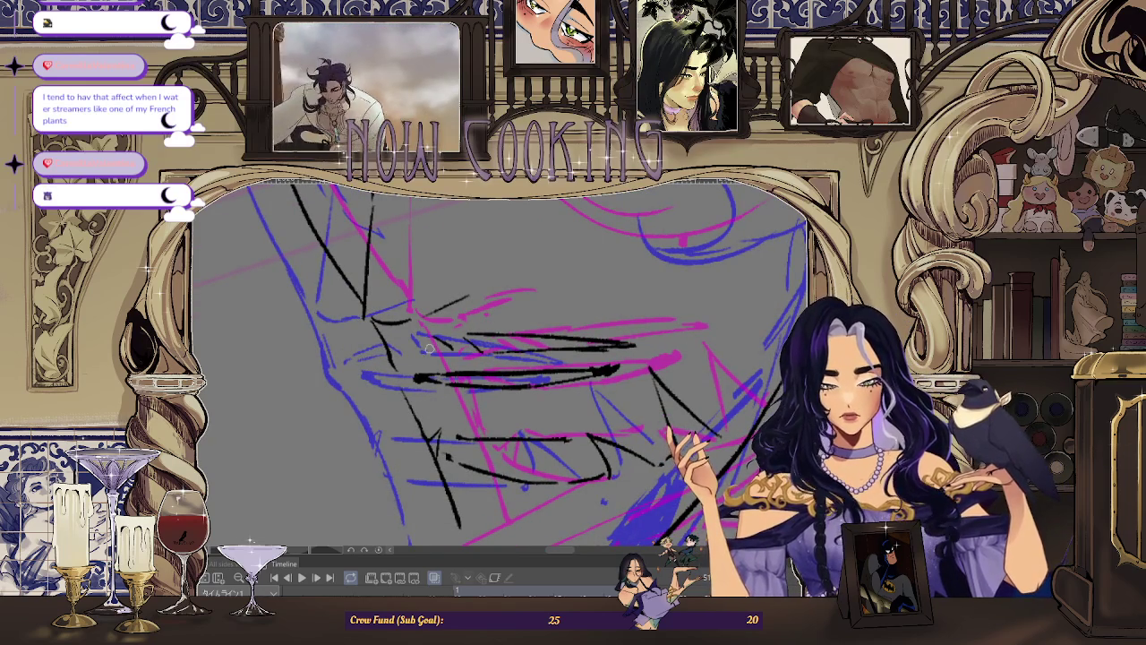
pyautogui.scroll(-1, 449, 346)
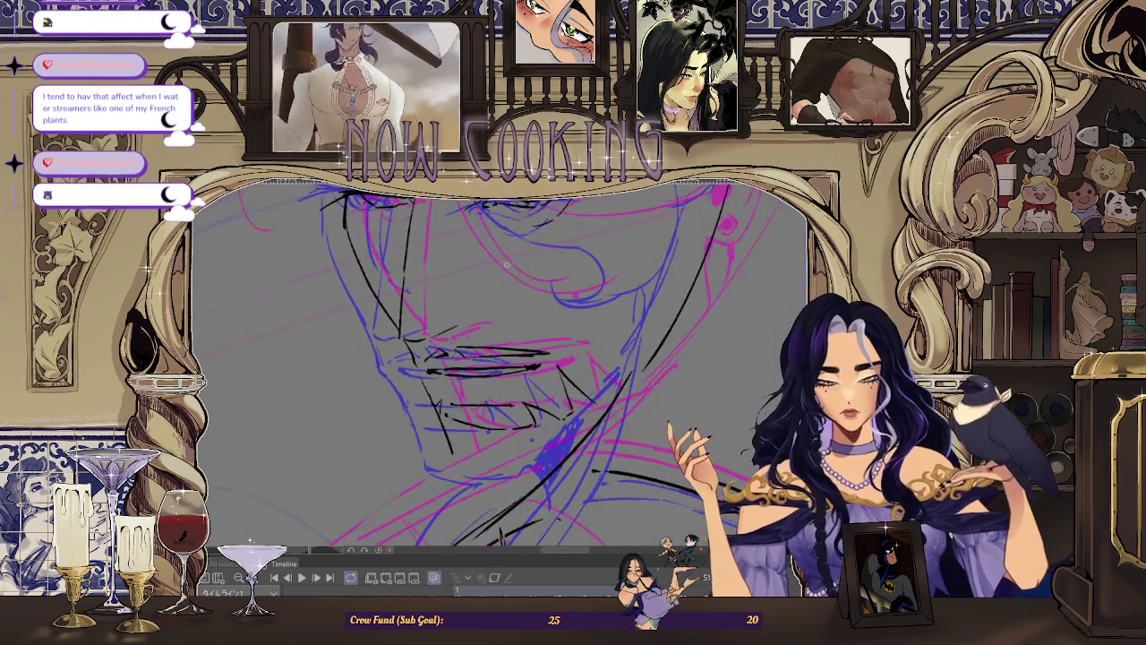
pyautogui.scroll(-1, 430, 351)
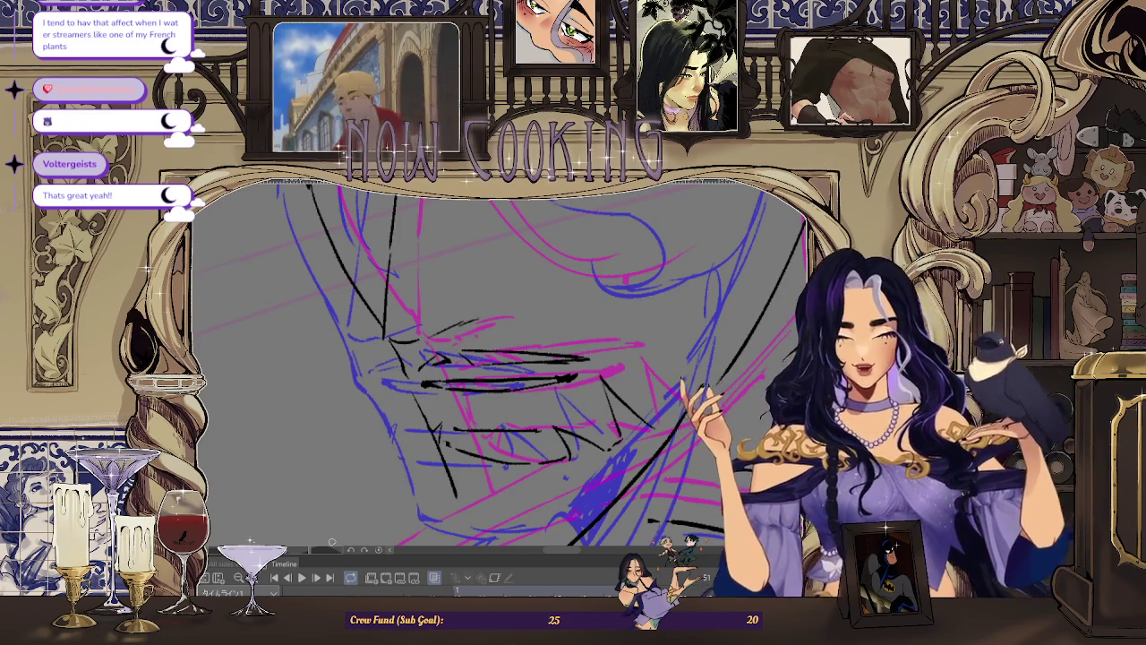
# Step: Pan, rotate and zoom the canvas view to a comfortable angle on the jaw
pyautogui.scroll(-3, 654, 319)
pyautogui.scroll(-2, 462, 359)
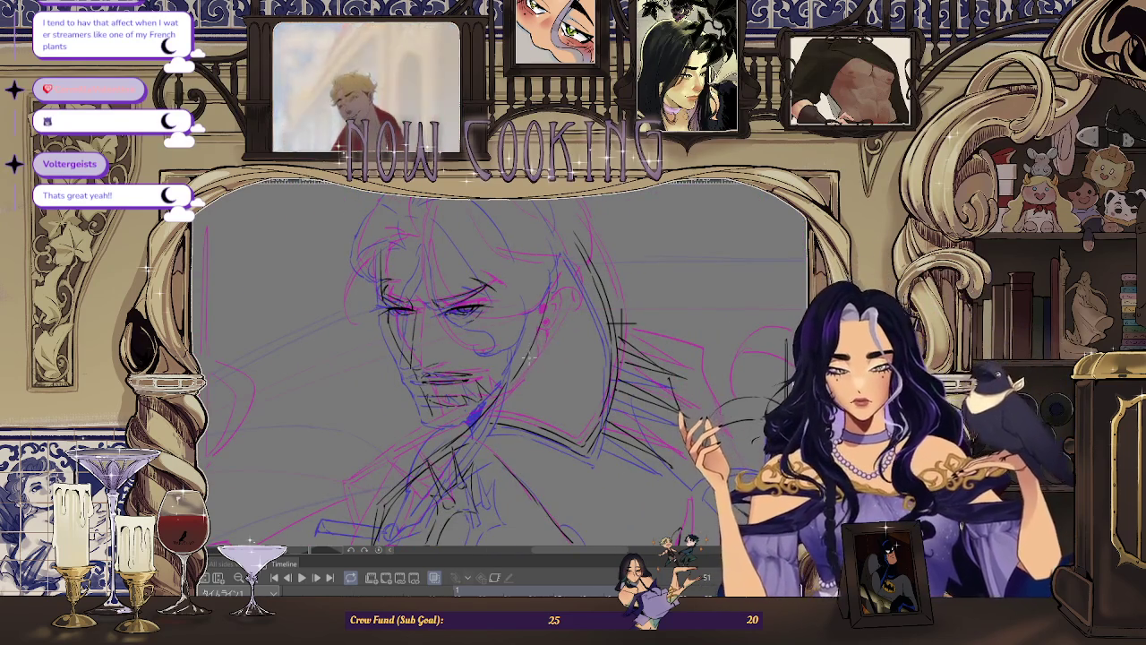
pyautogui.moveTo(501, 376); pyautogui.dragTo(519, 300)
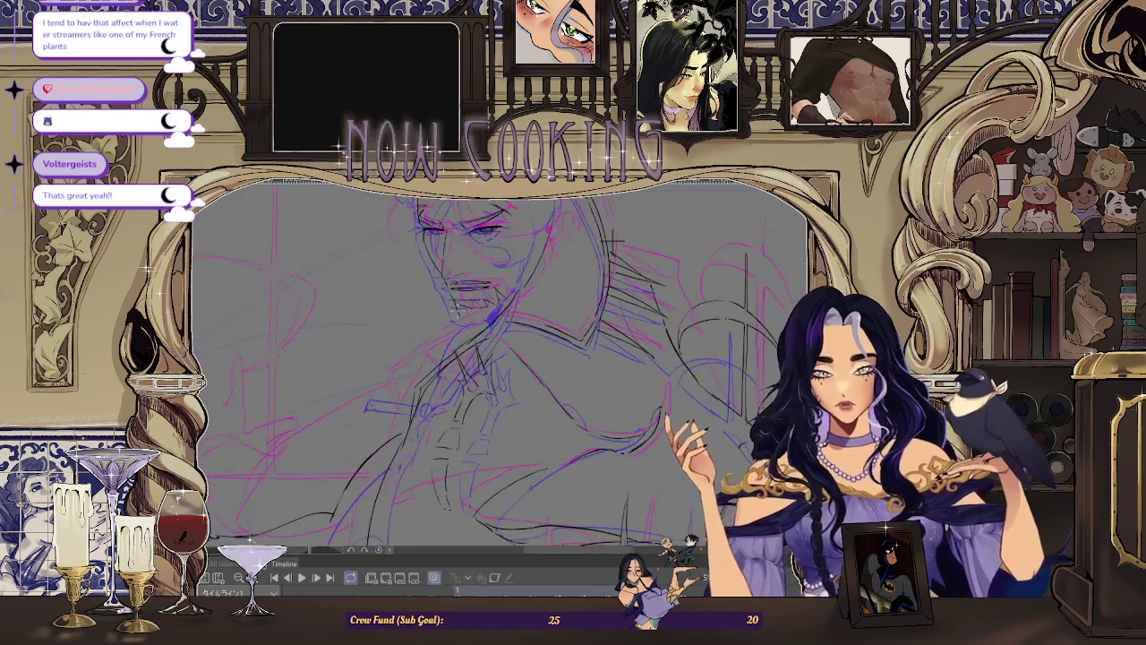
pyautogui.moveTo(590, 296); pyautogui.dragTo(612, 237)
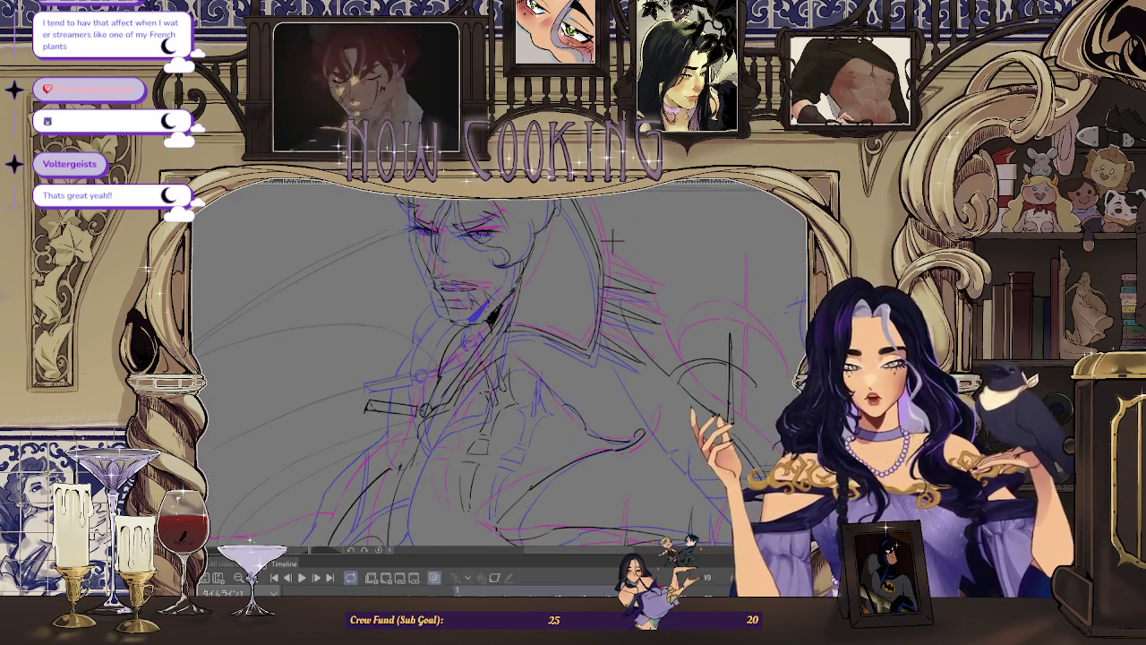
pyautogui.moveTo(734, 346)
pyautogui.mouseDown()
pyautogui.moveTo(614, 242)
pyautogui.moveTo(681, 296)
pyautogui.mouseUp()
pyautogui.moveTo(728, 358)
pyautogui.mouseDown()
pyautogui.moveTo(613, 238)
pyautogui.moveTo(728, 338)
pyautogui.moveTo(613, 238)
pyautogui.mouseUp()
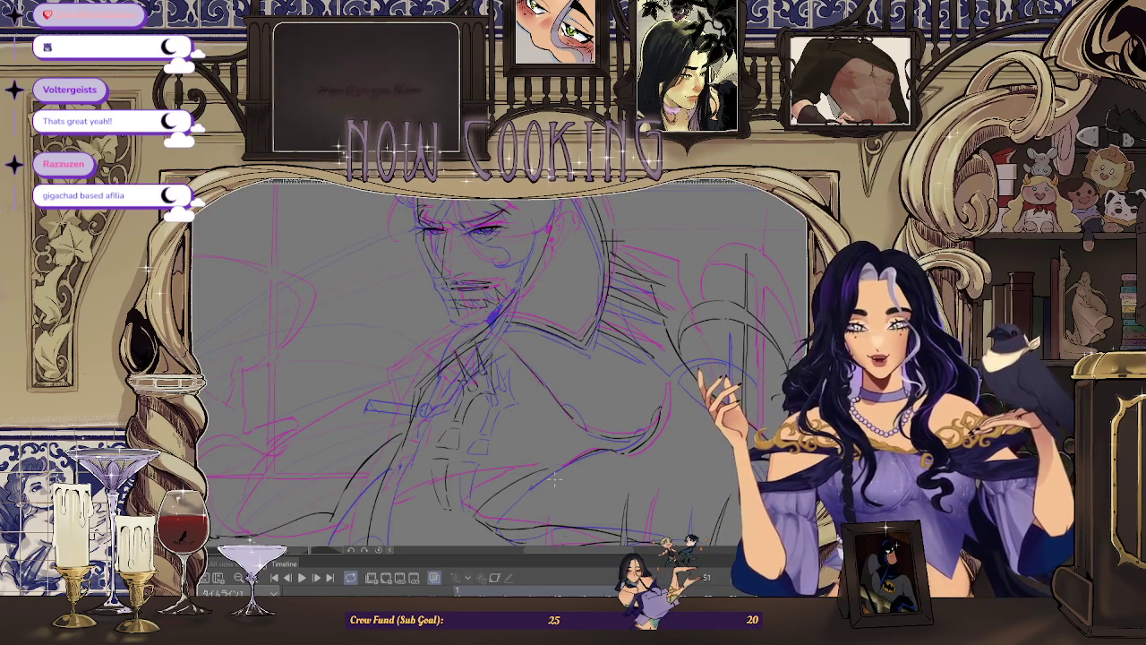
pyautogui.moveTo(611, 240); pyautogui.dragTo(680, 295)
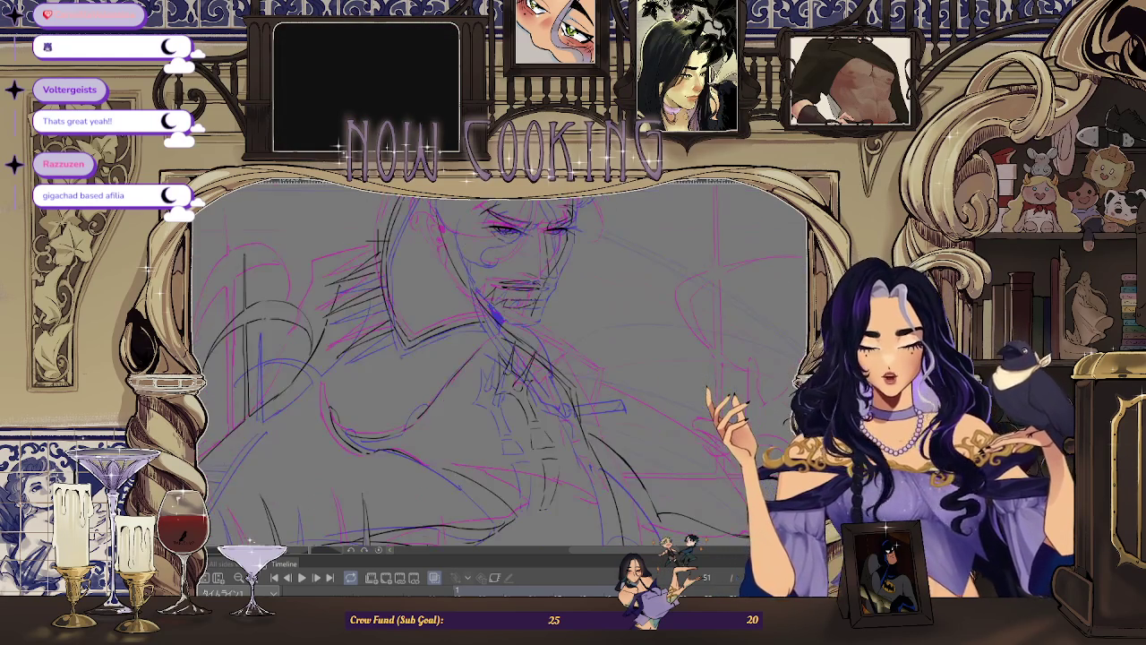
pyautogui.scroll(2, 498, 358)
pyautogui.scroll(1, 498, 358)
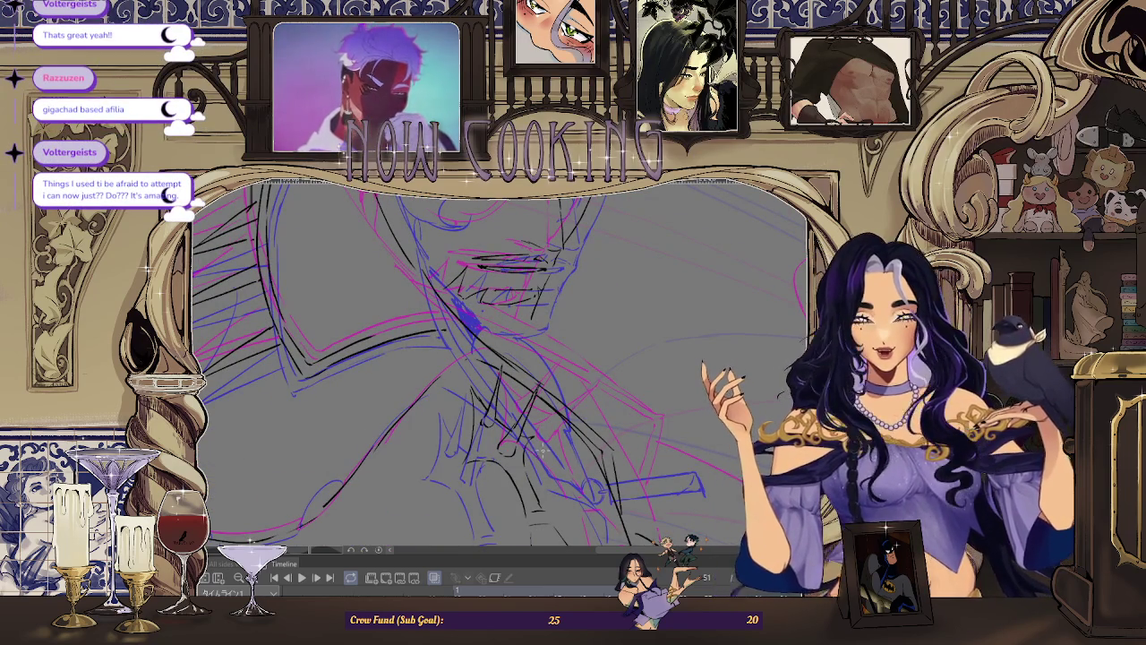
pyautogui.scroll(1, 499, 358)
pyautogui.scroll(1, 498, 358)
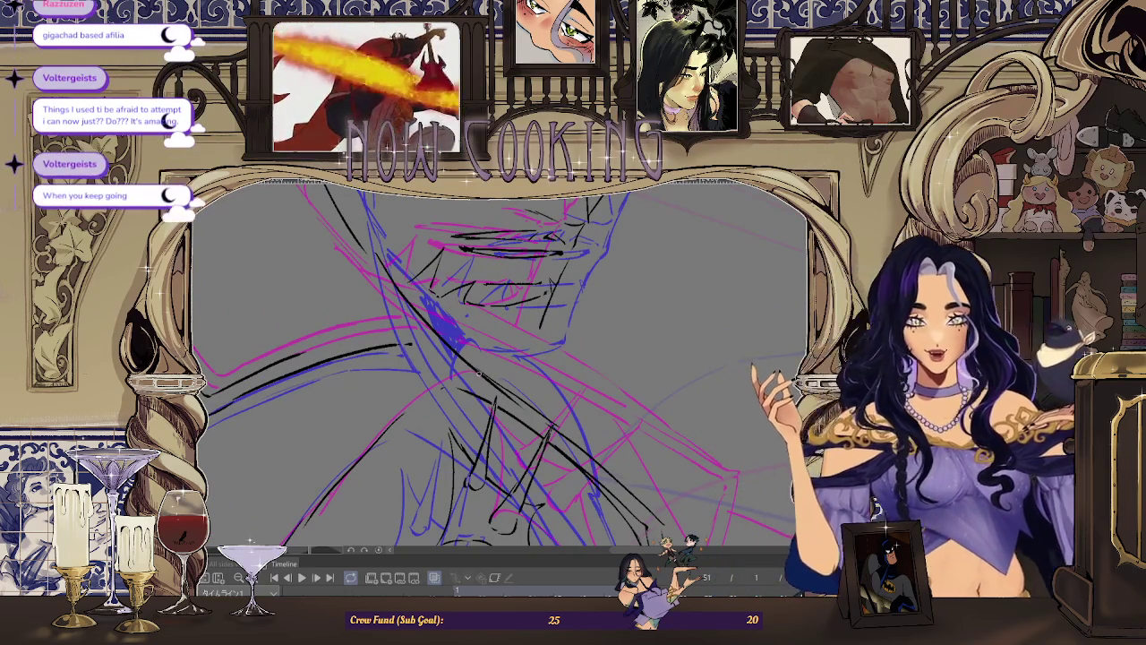
# Step: Mirror the view and step through neighbouring animation frames to compare the jaw
pyautogui.press('h')
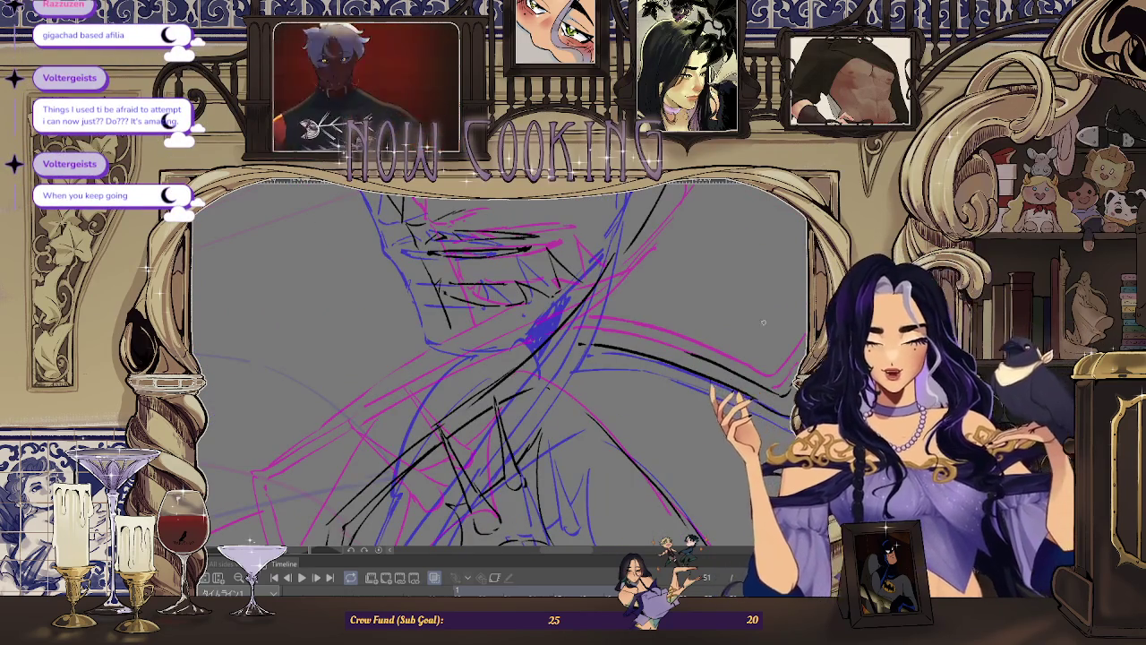
pyautogui.scroll(1, 454, 333)
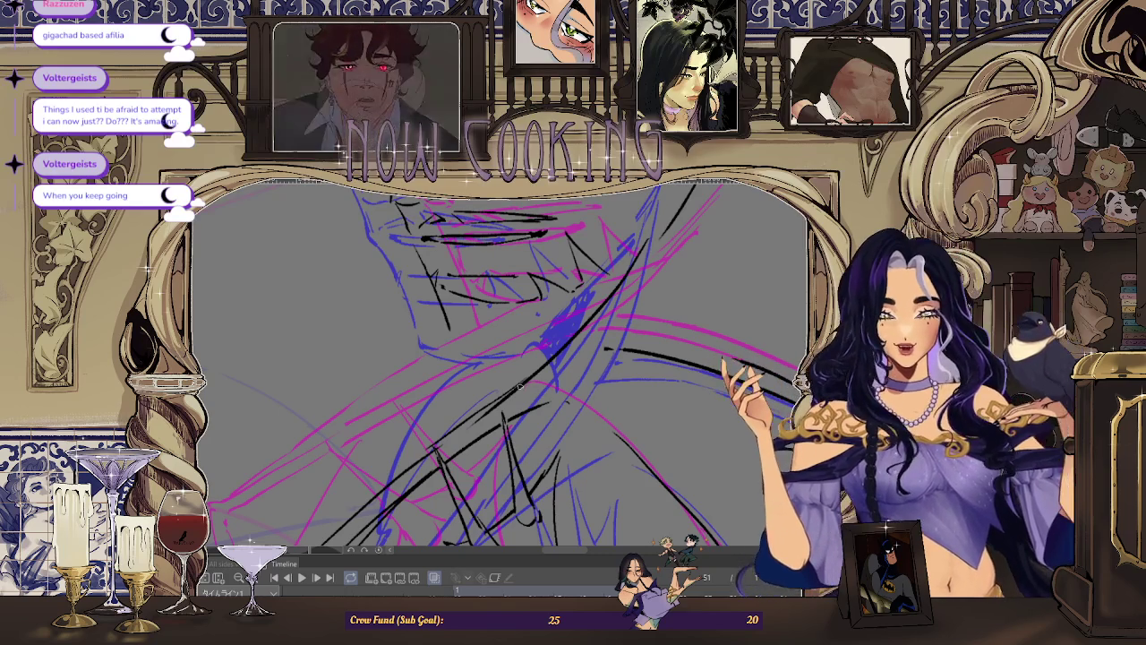
pyautogui.scroll(1, 457, 323)
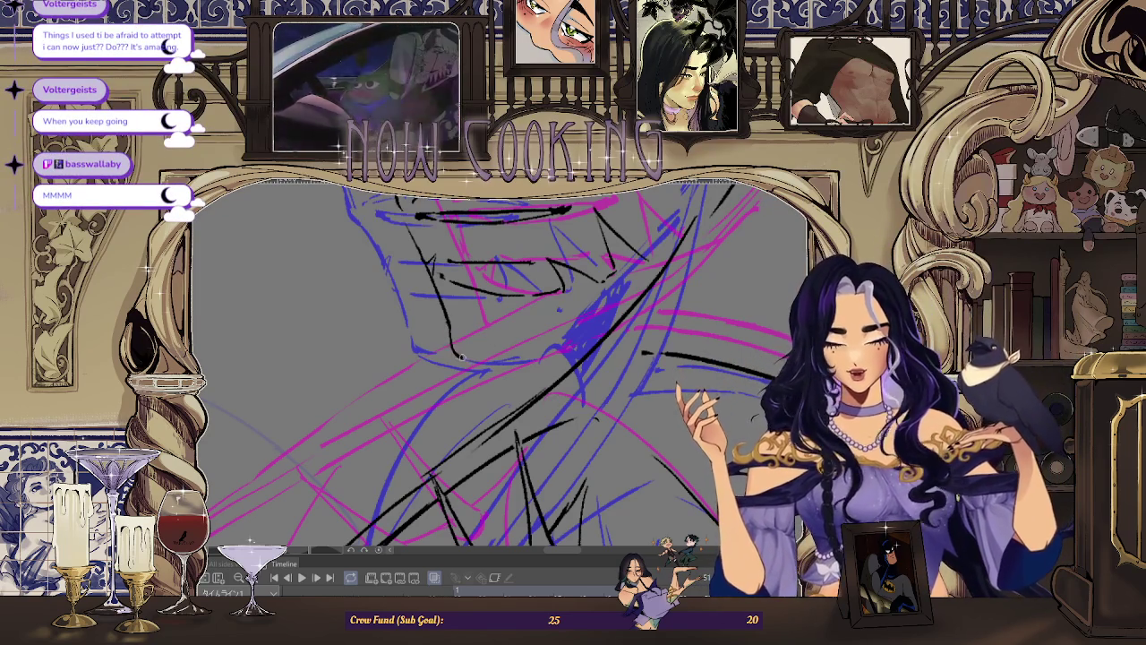
pyautogui.press('Right')
pyautogui.press('Right')
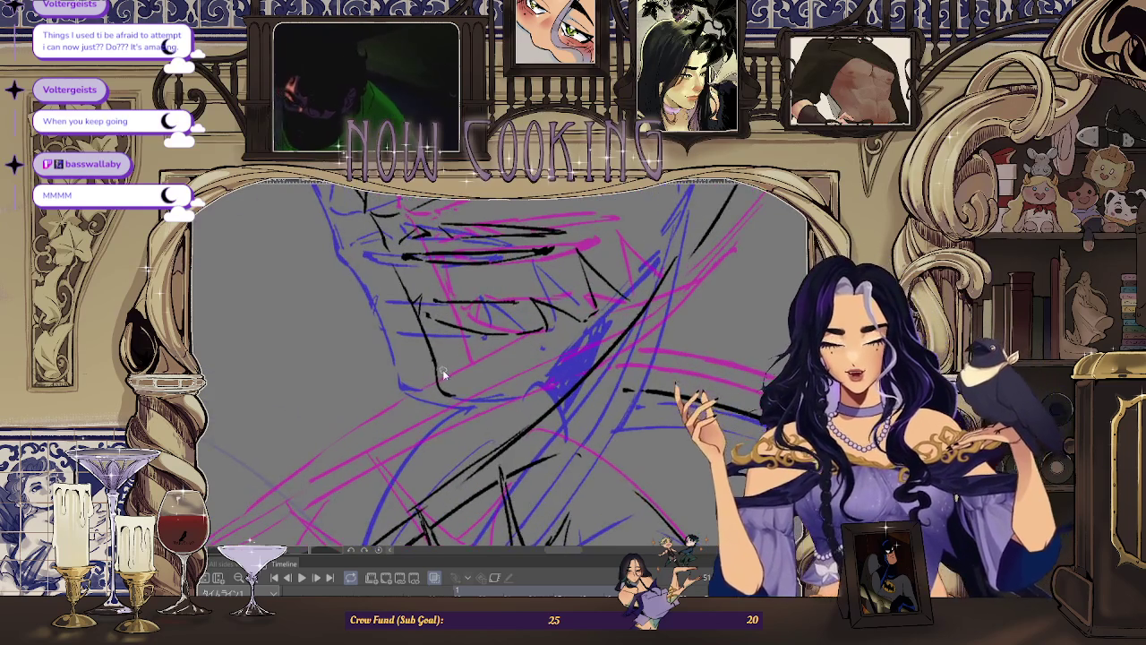
pyautogui.press('Right')
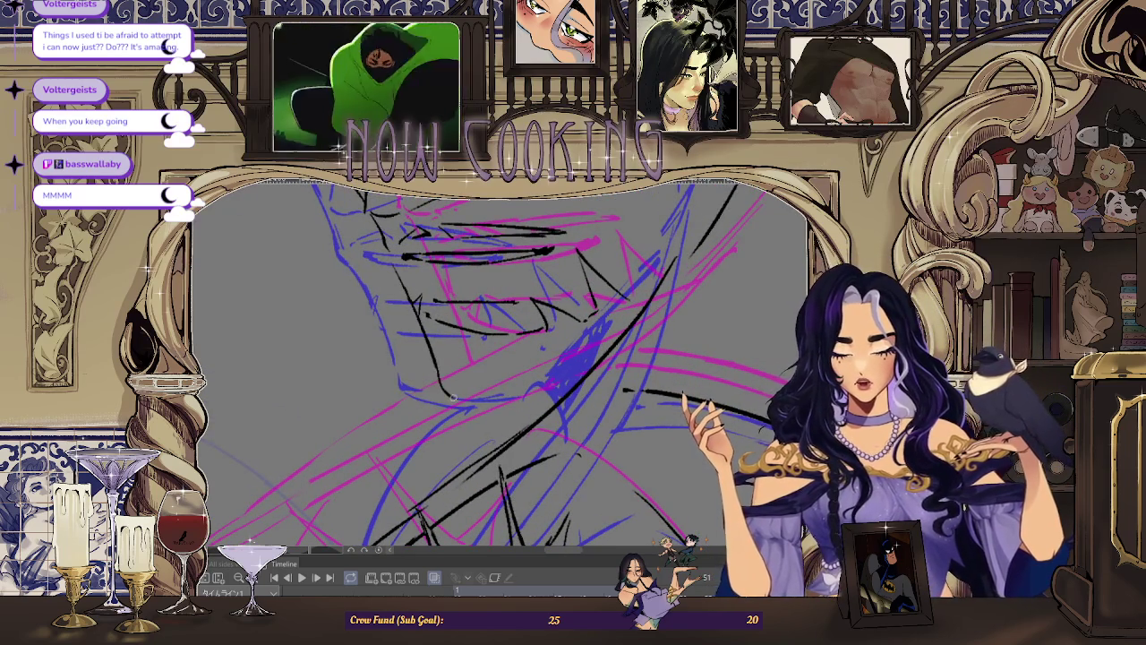
pyautogui.press('Right')
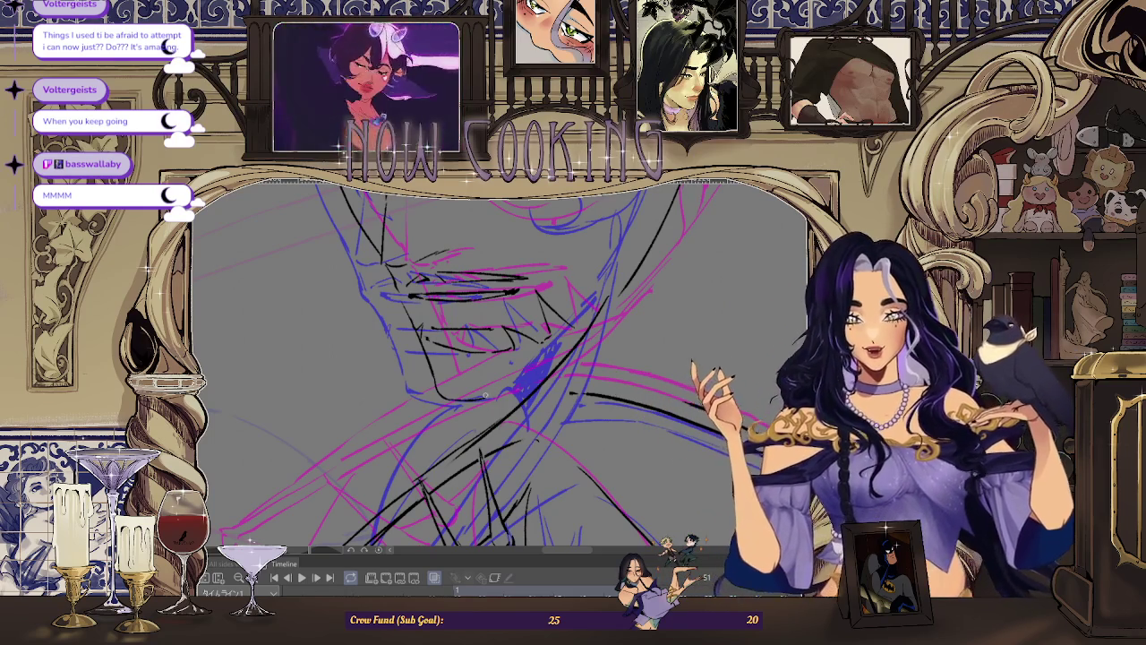
# Step: Ink a black line along the lower jaw, then zoom out to the whole face
pyautogui.moveTo(569, 398); pyautogui.dragTo(472, 413)
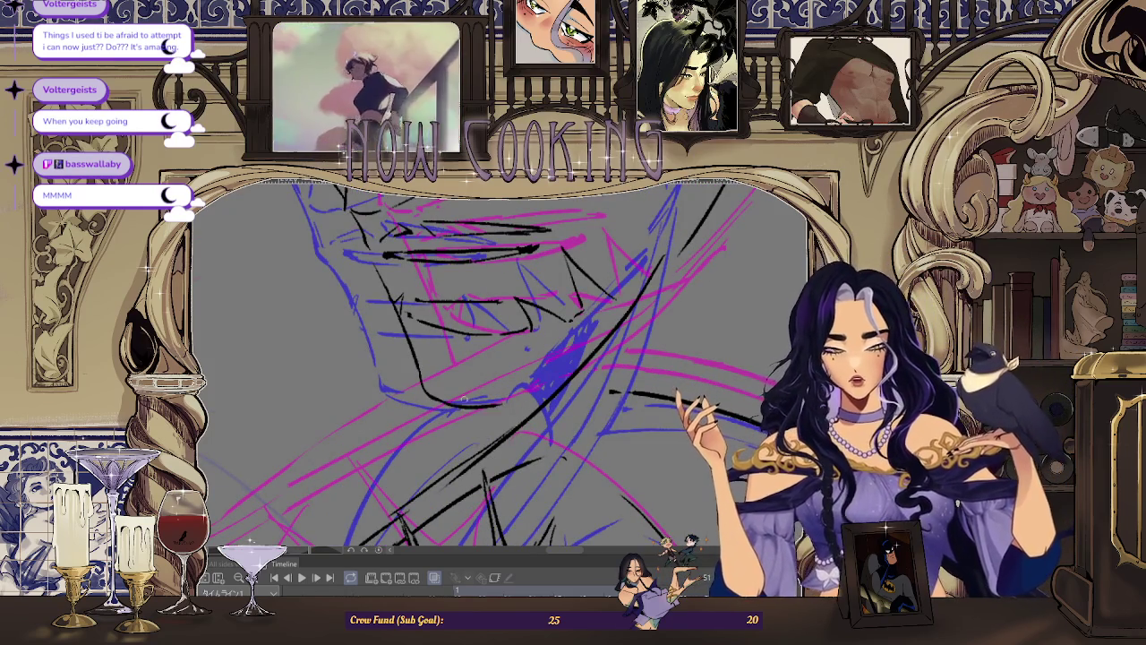
pyautogui.moveTo(429, 400); pyautogui.dragTo(512, 404)
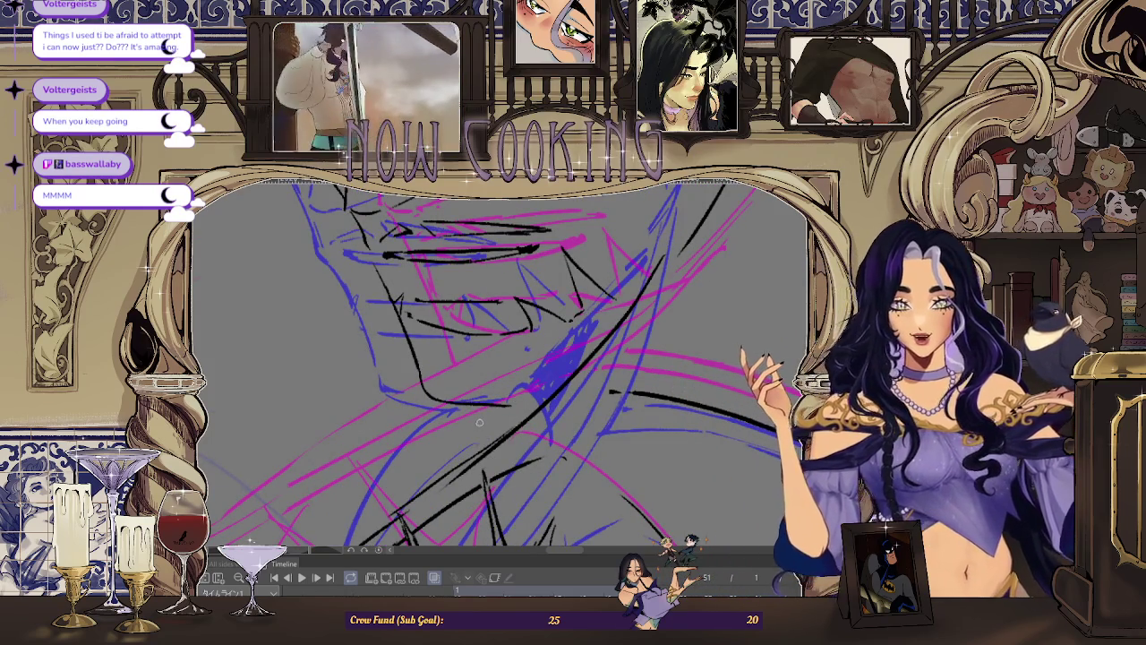
pyautogui.press('-')
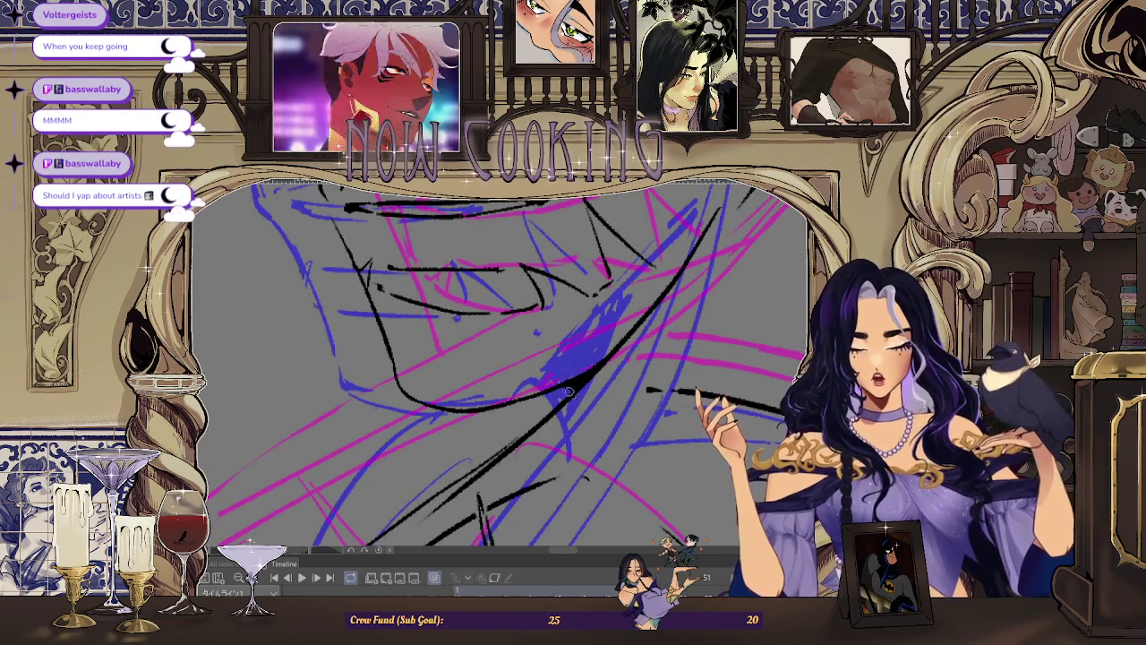
pyautogui.press('-')
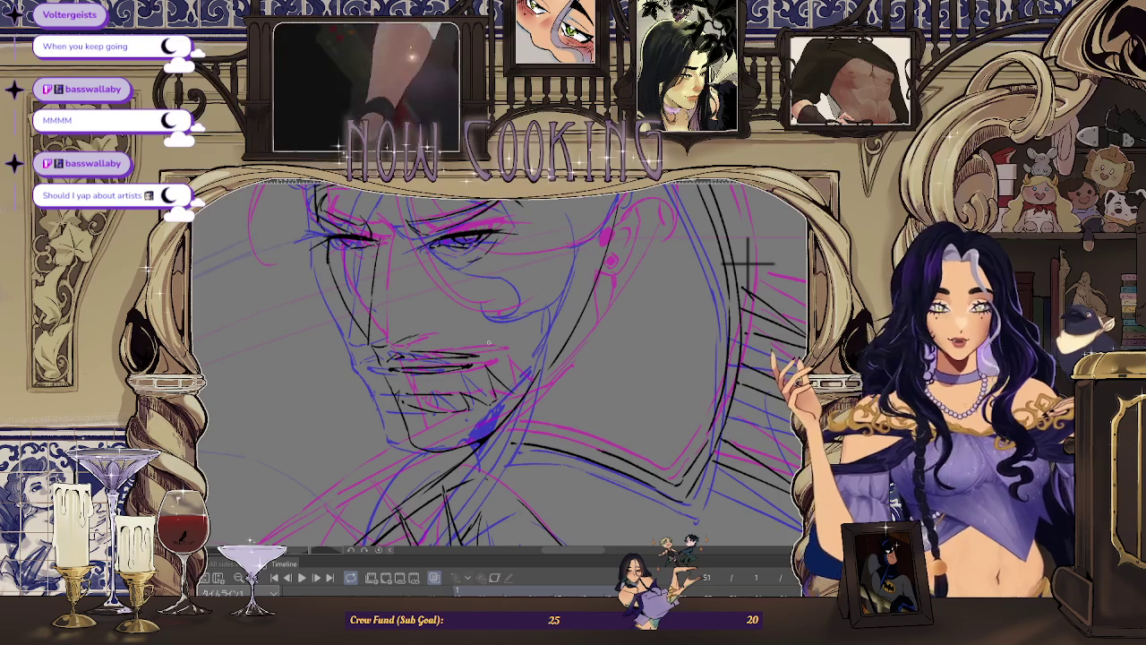
# Step: Unmirror the view, zoom in beside the jaw, and ink the small ring earring
pyautogui.scroll(-2, 747, 264)
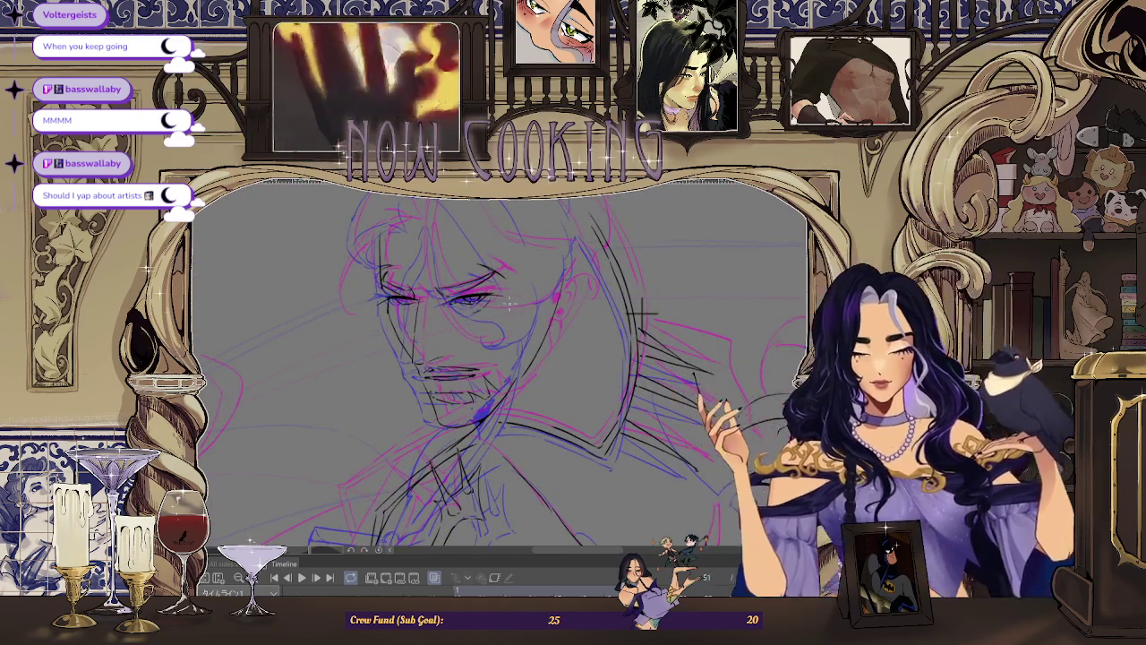
pyautogui.press('h')
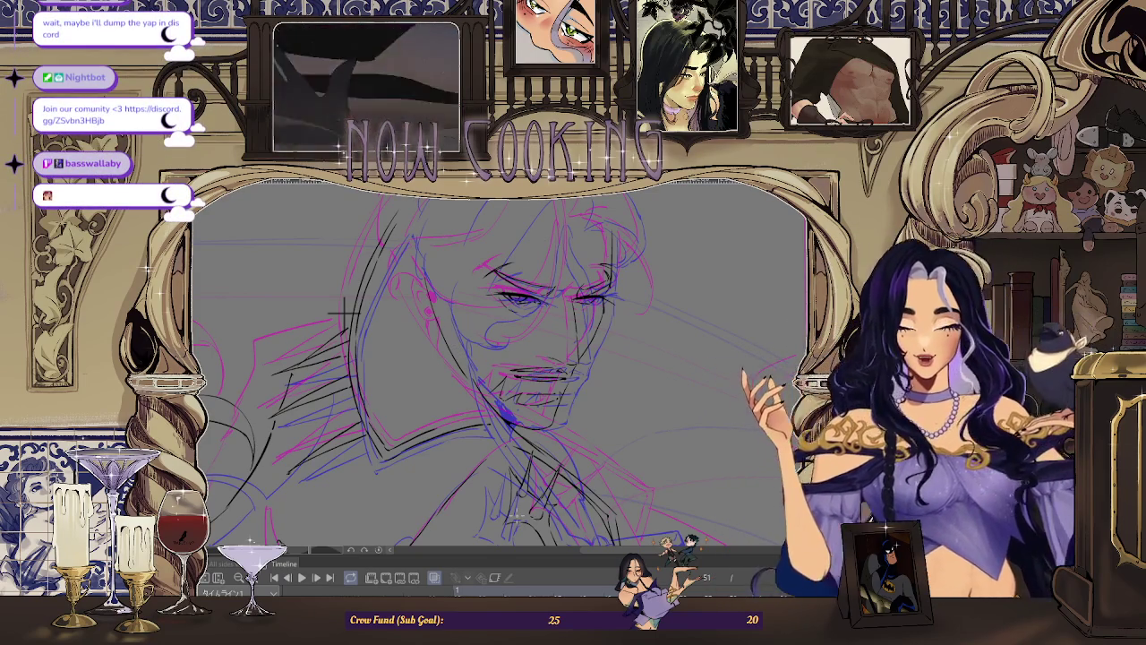
pyautogui.scroll(2, 345, 313)
pyautogui.scroll(2, 300, 315)
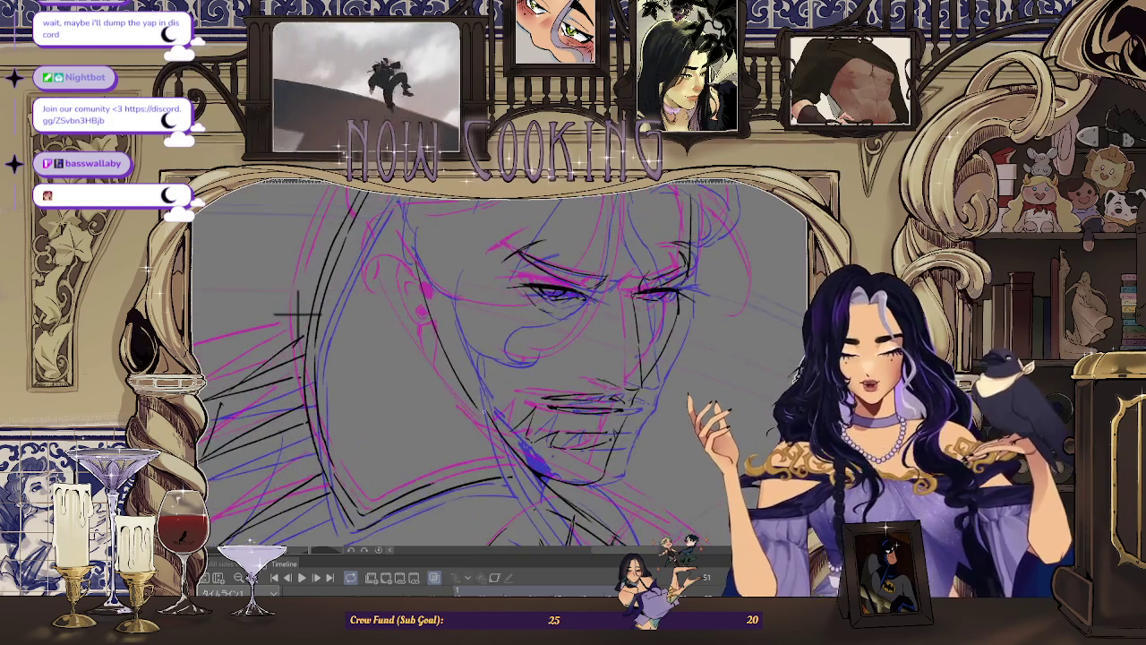
pyautogui.scroll(2, 300, 315)
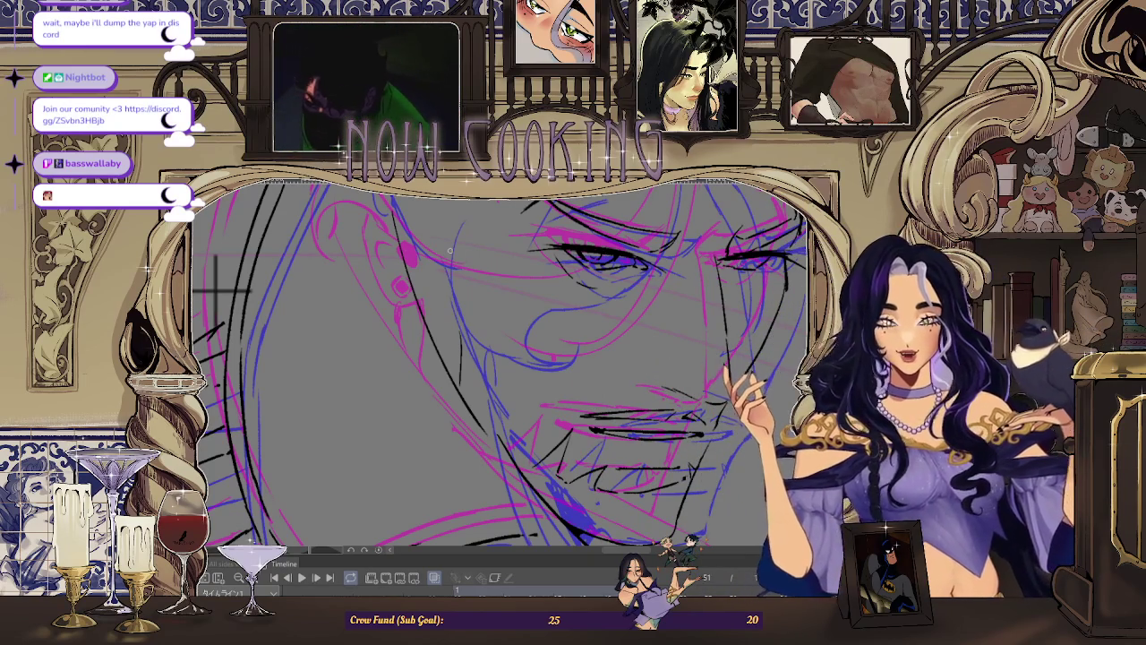
pyautogui.scroll(2, 470, 349)
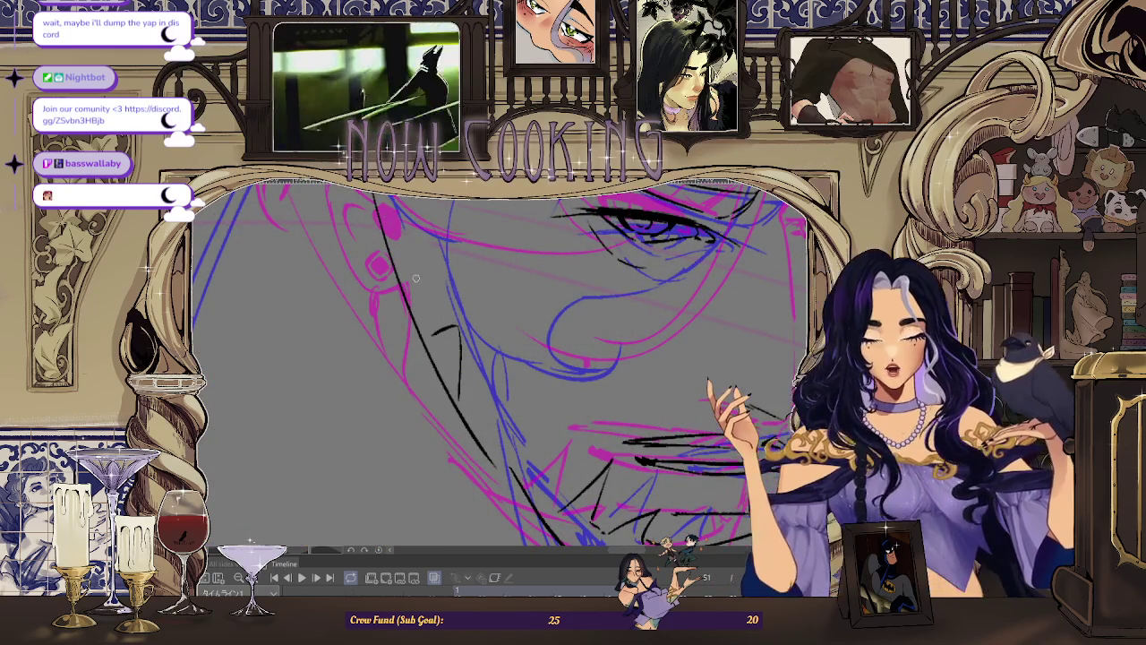
pyautogui.moveTo(458, 333); pyautogui.dragTo(430, 336)
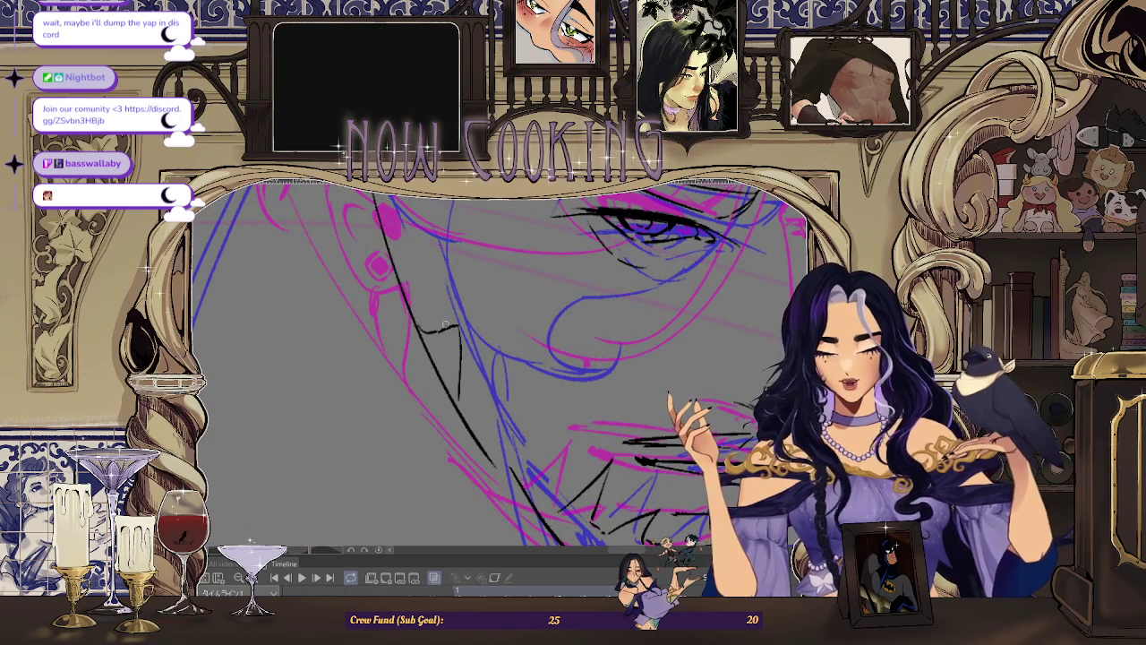
pyautogui.scroll(-2, 445, 325)
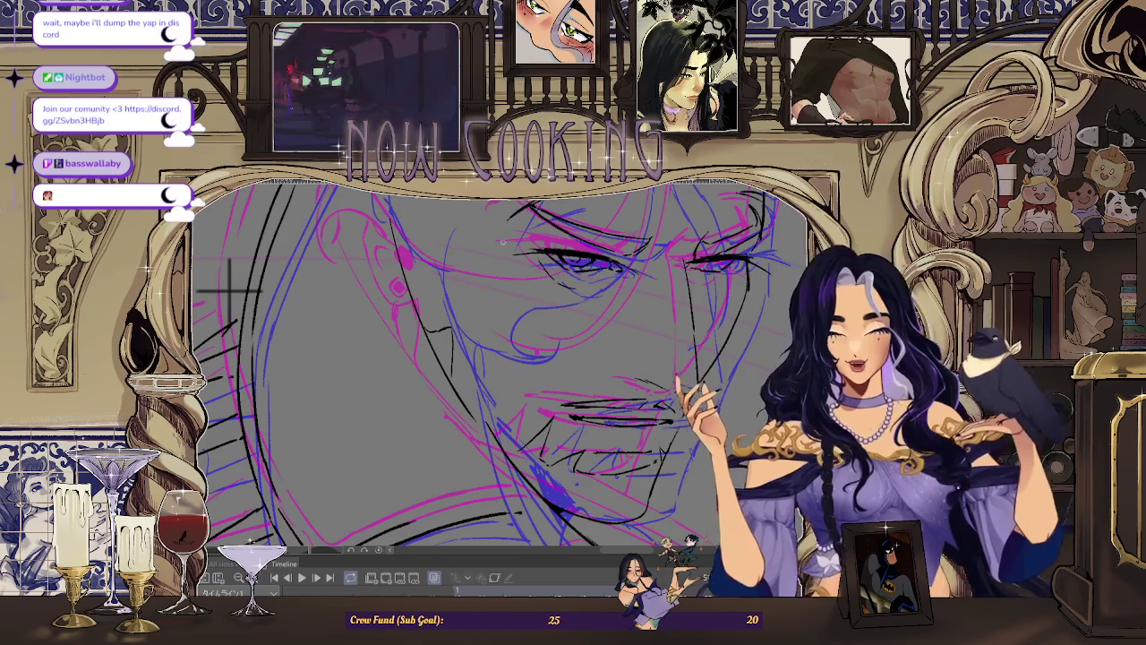
pyautogui.scroll(3, 426, 352)
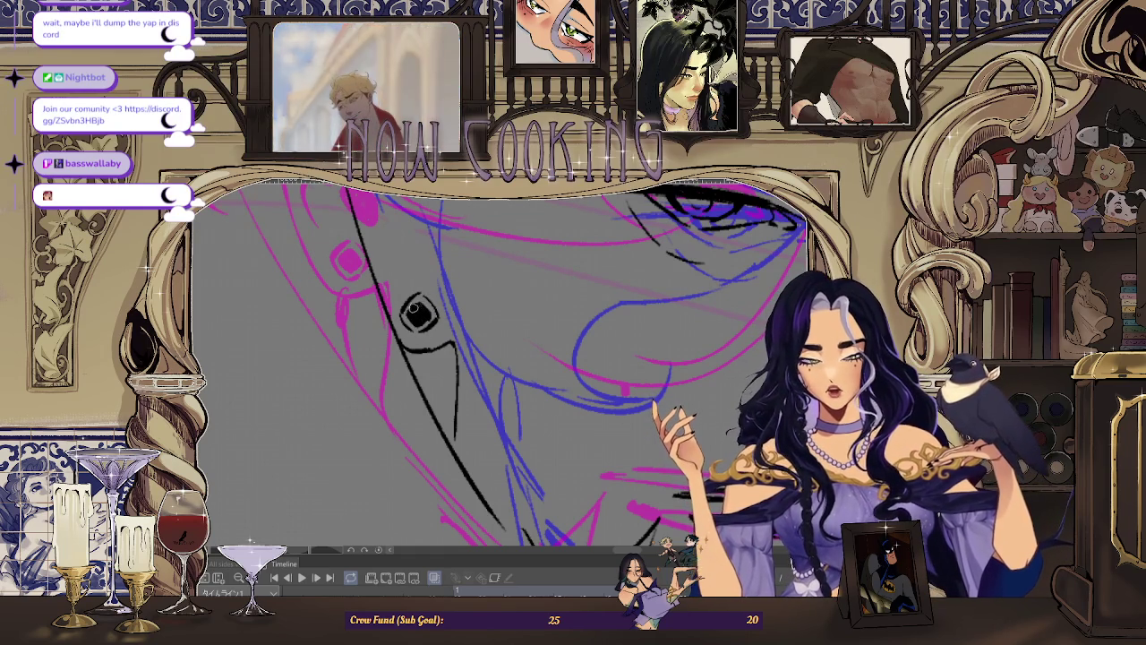
pyautogui.scroll(-5, 418, 313)
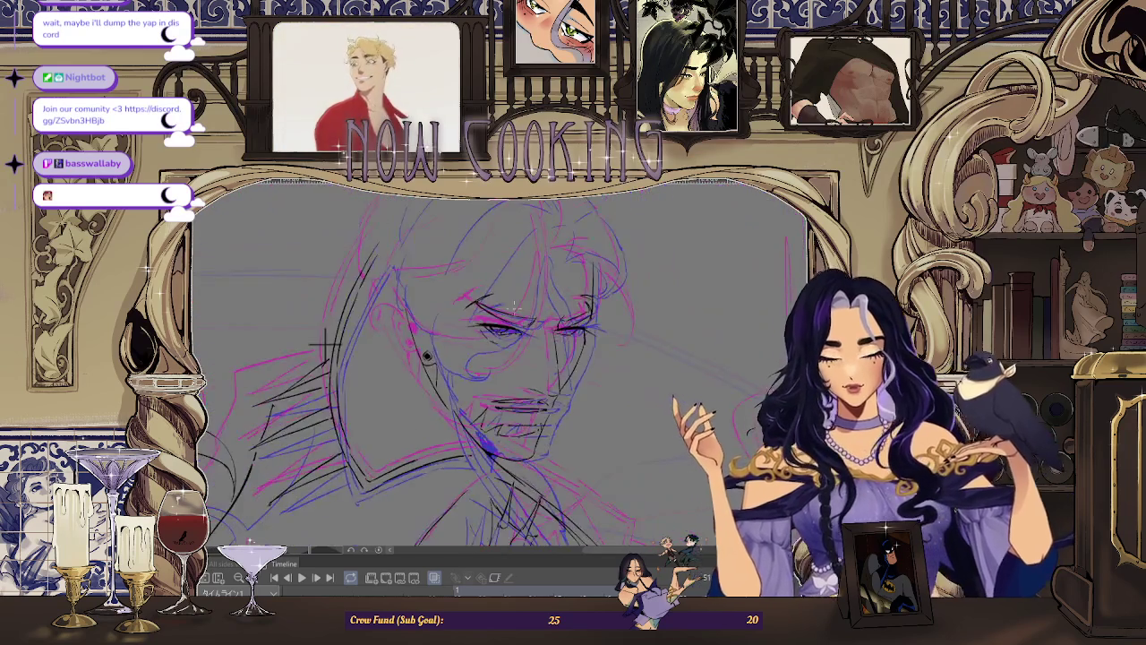
pyautogui.press('Right')
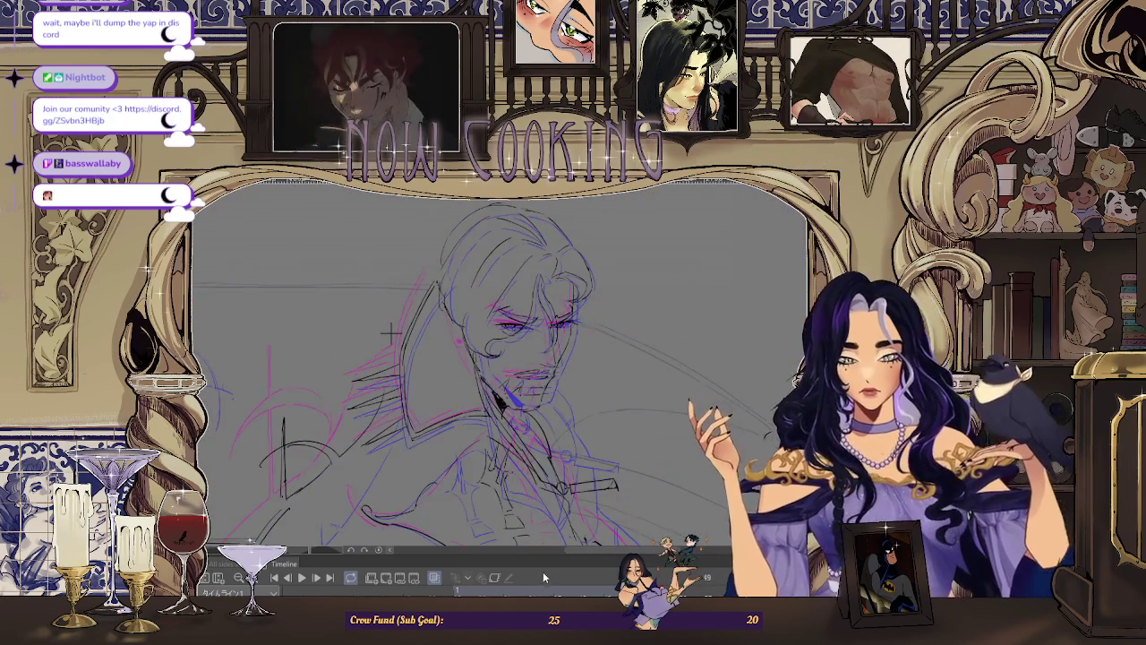
pyautogui.press('Right')
pyautogui.press('Right')
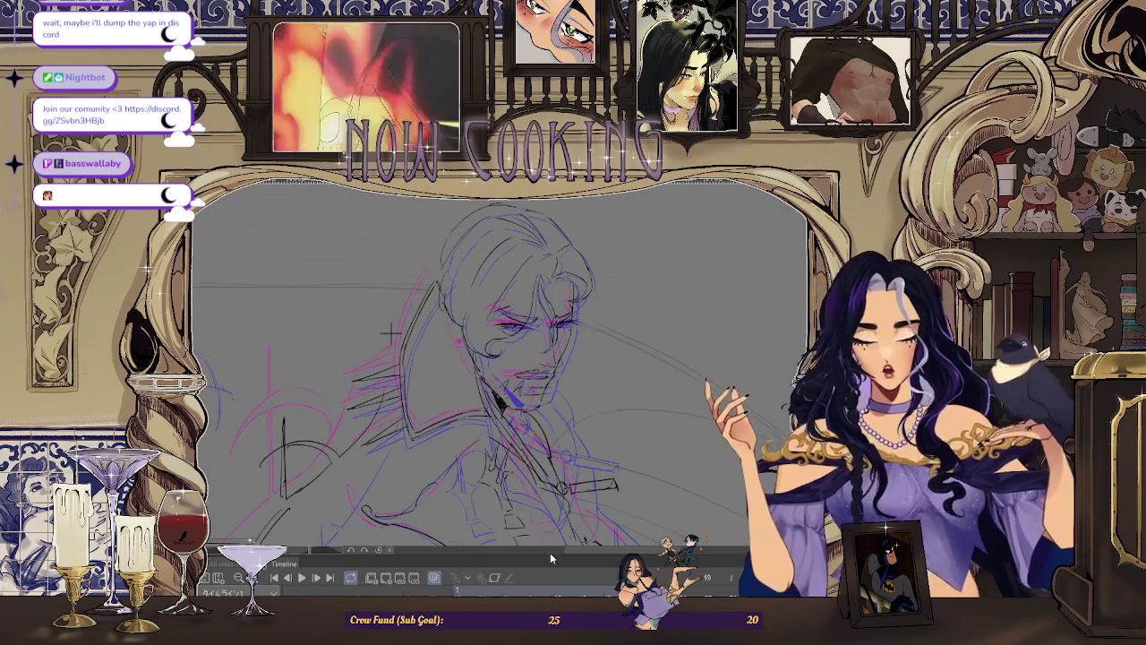
pyautogui.press('Right')
pyautogui.press('Right')
pyautogui.press('Right')
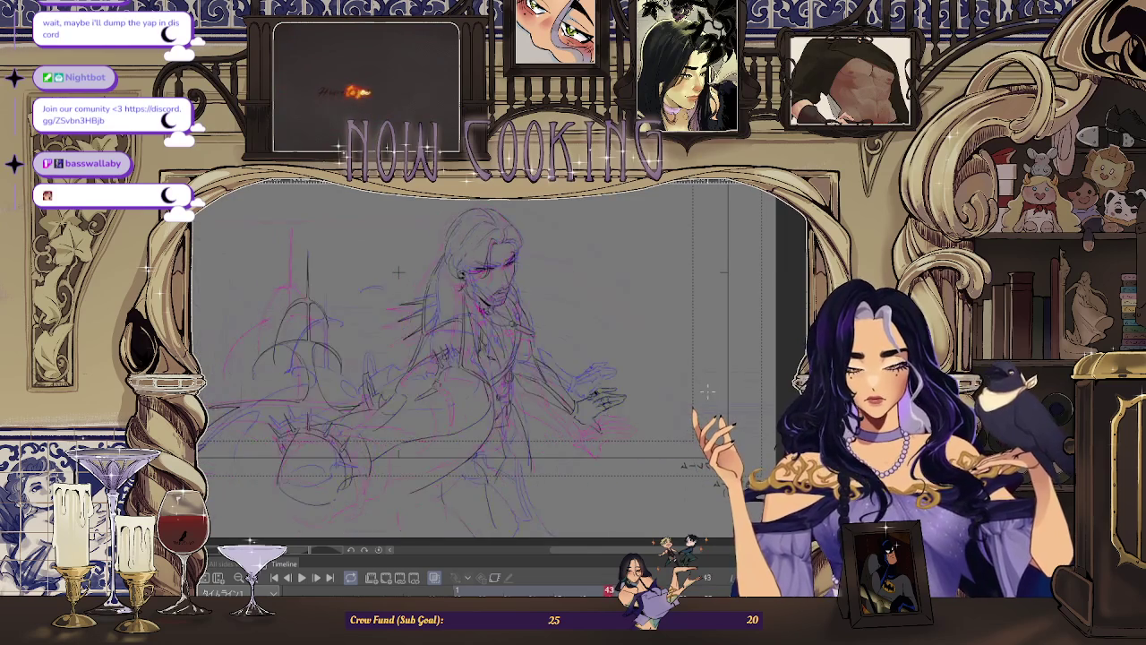
pyautogui.click(433, 580)
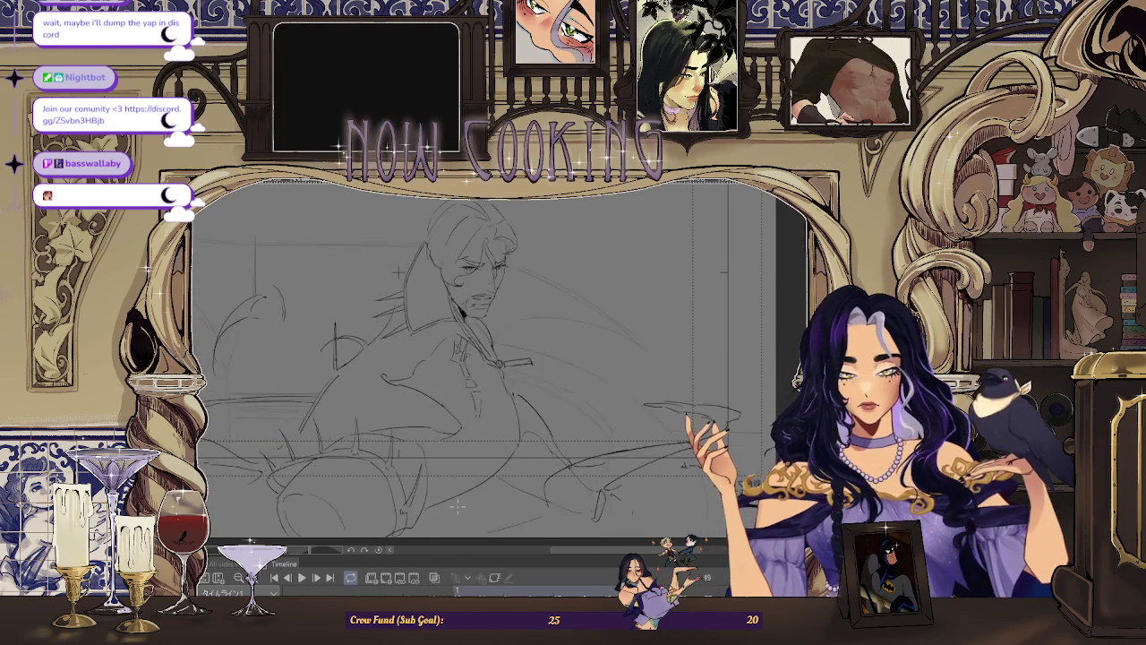
pyautogui.click(434, 577)
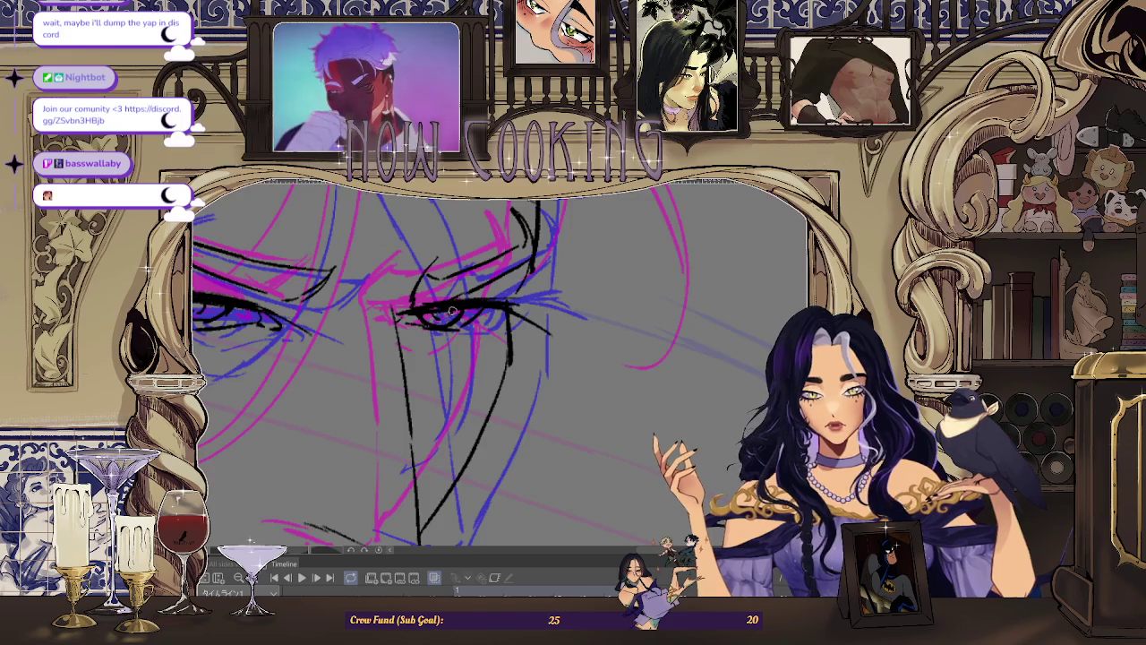
# Step: Hide the pink and blue rough layers, replay the inked animation, and fit the whole frame to the window
pyautogui.click(433, 578)
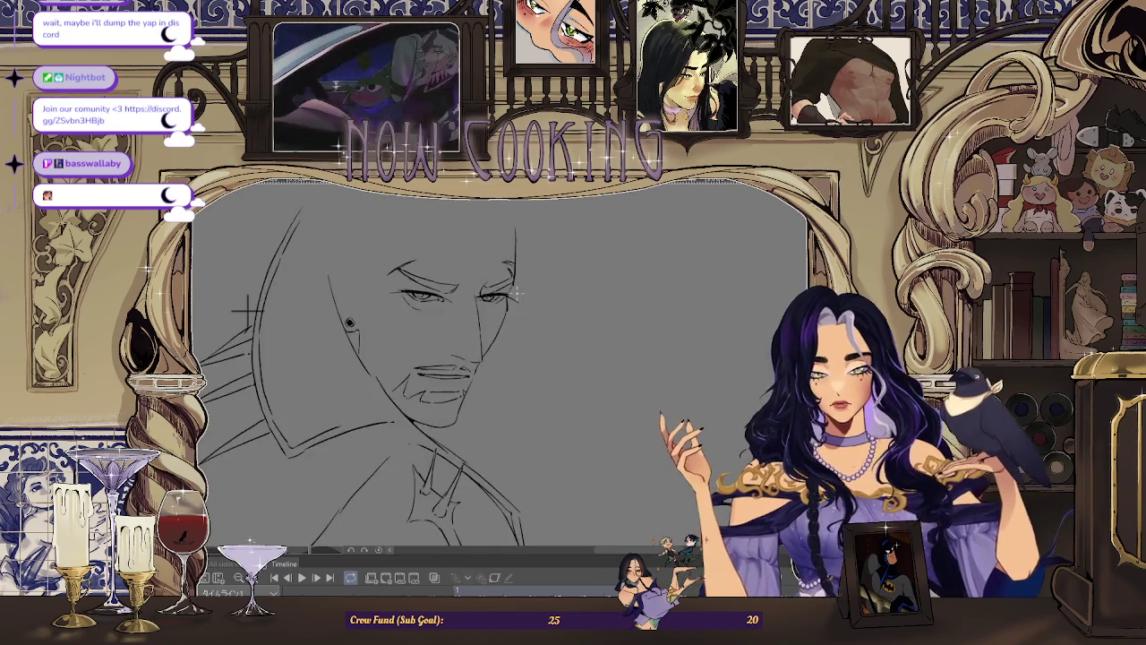
pyautogui.press('space')
pyautogui.scroll(2, 494, 304)
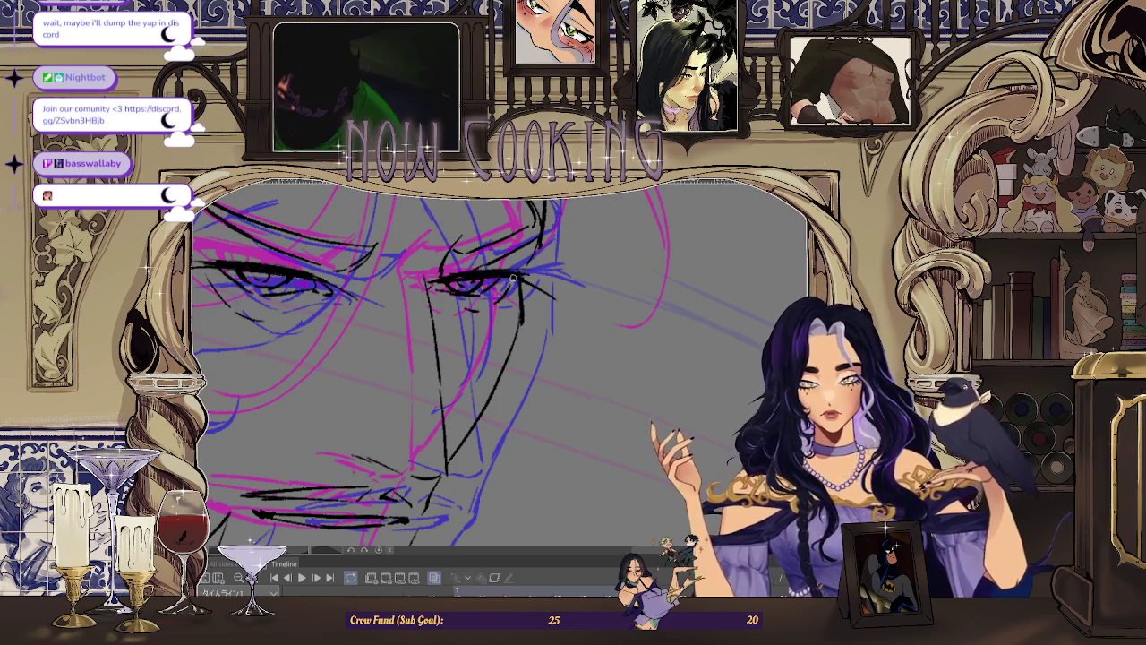
pyautogui.press('space')
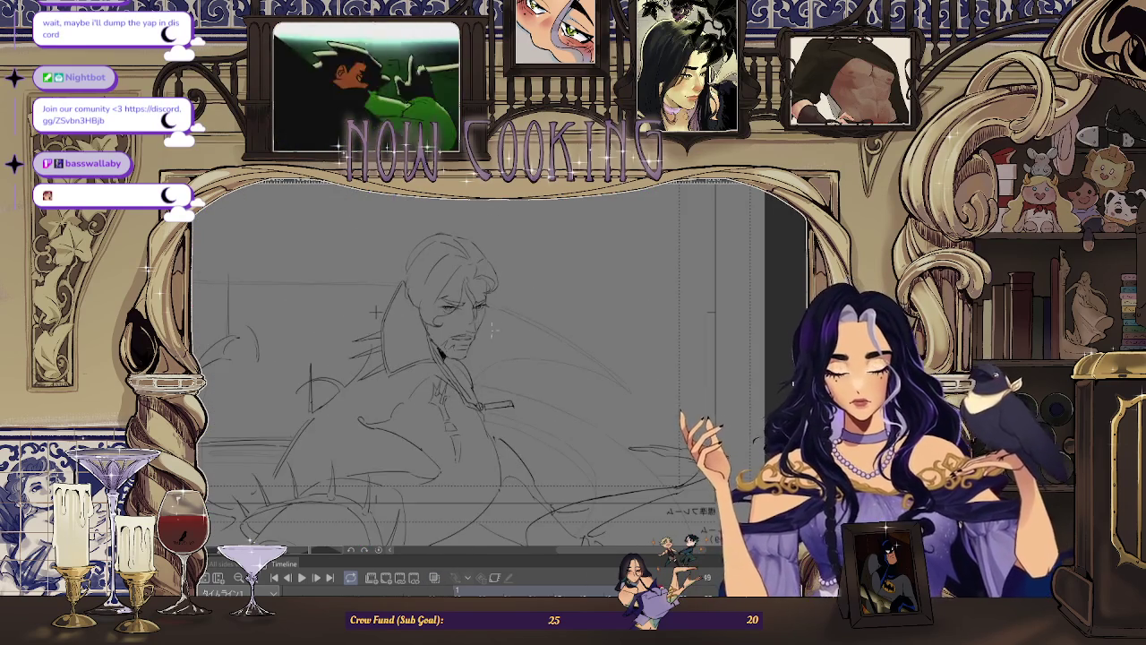
pyautogui.hotkey('ctrl', '0')
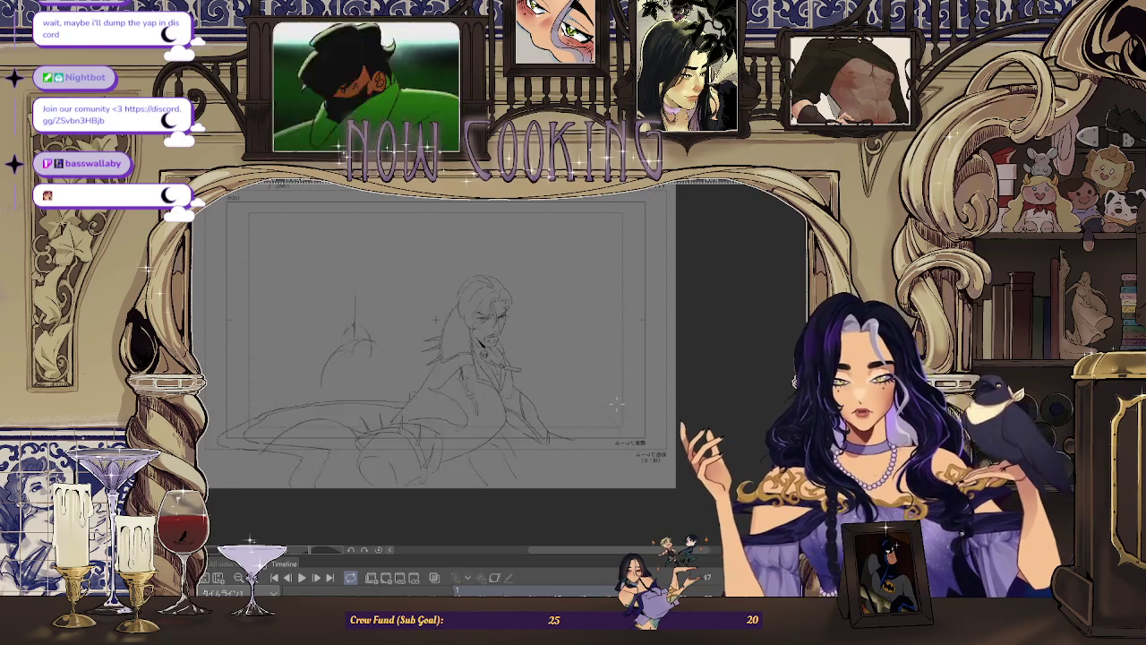
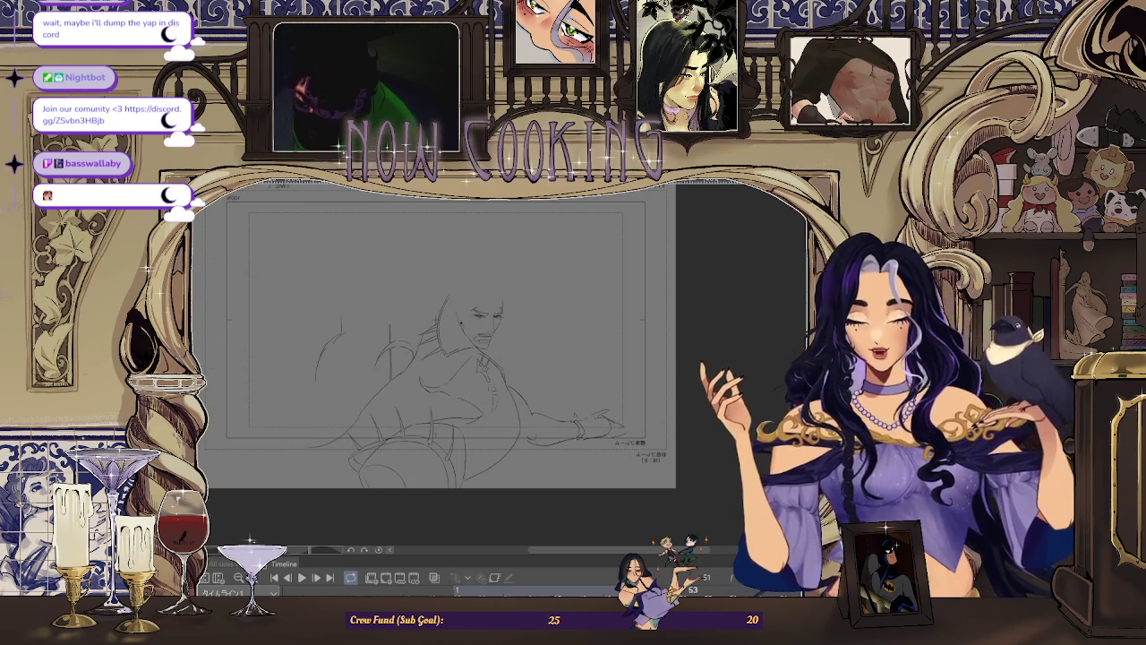
# Step: Zoom in on the man's face and rotate the canvas until the face sits upright
pyautogui.scroll(2, 464, 320)
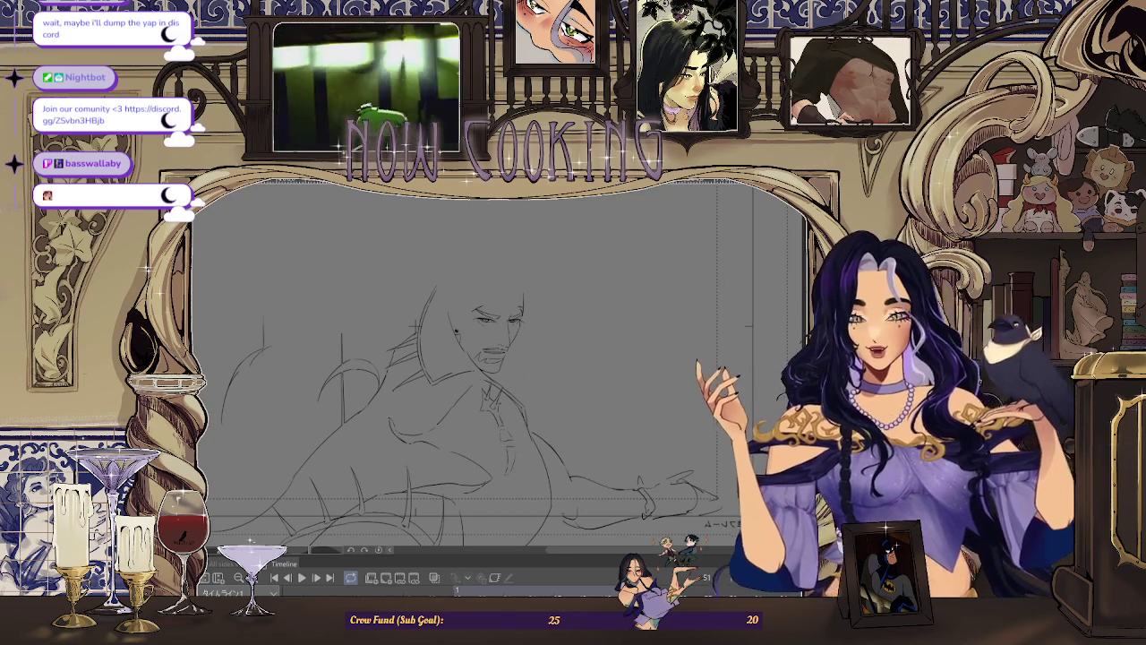
pyautogui.scroll(1, 464, 358)
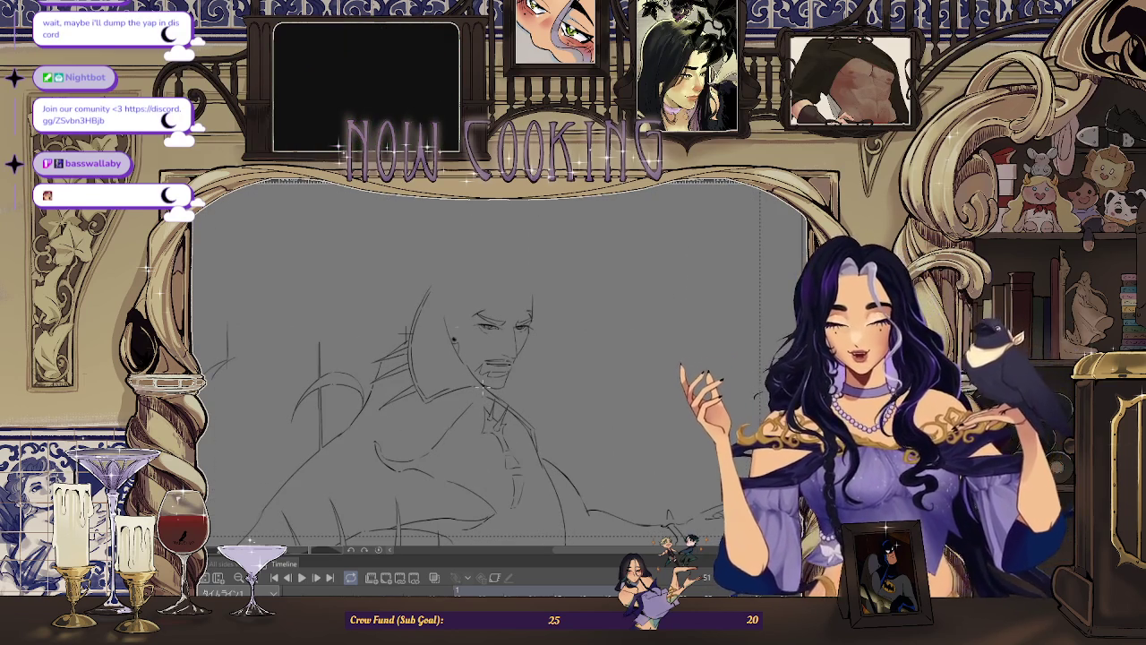
pyautogui.moveTo(573, 403); pyautogui.dragTo(606, 404)
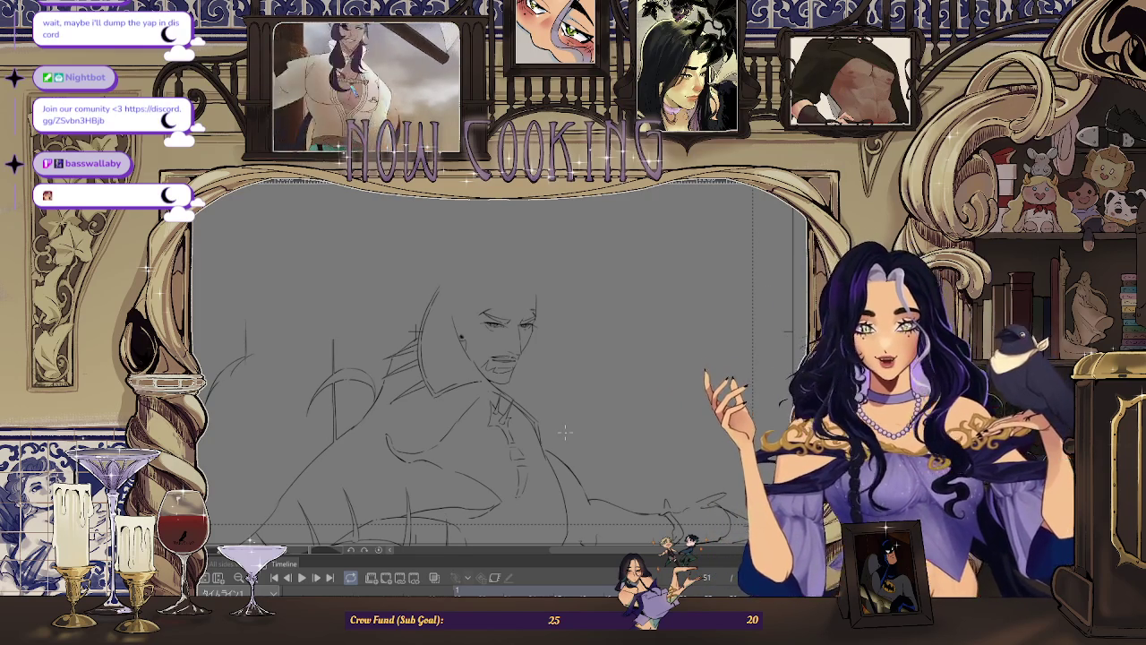
pyautogui.moveTo(499, 240); pyautogui.dragTo(522, 226)
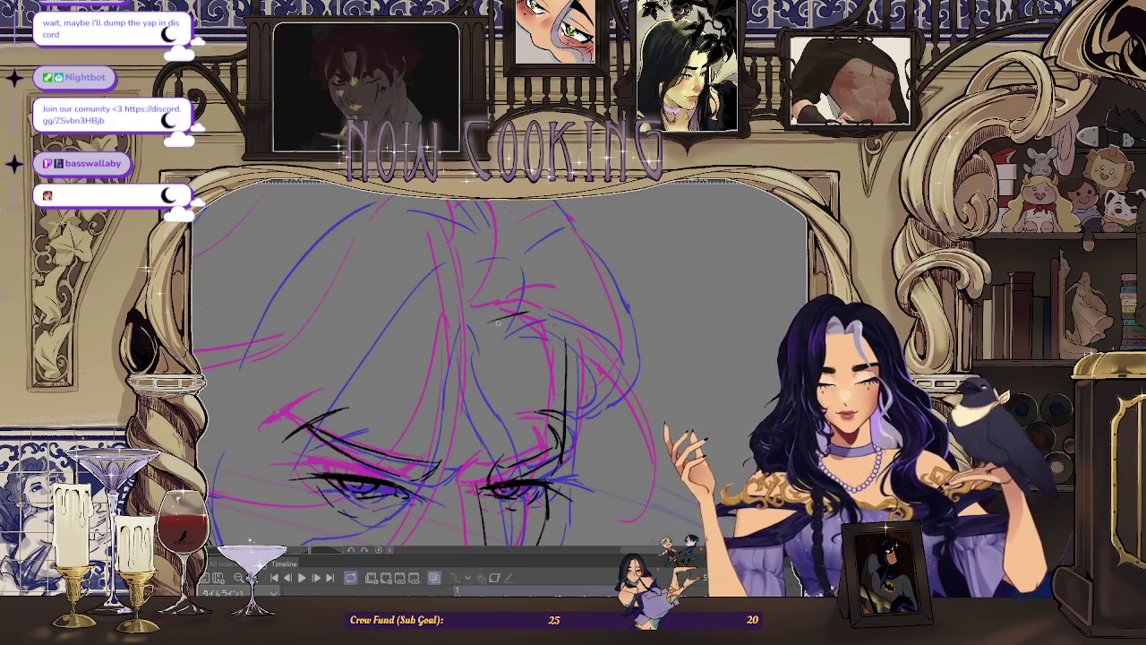
# Step: Add a short dark linework stroke, then two pink construction curves along the hair's left side
pyautogui.moveTo(507, 324); pyautogui.dragTo(547, 329)
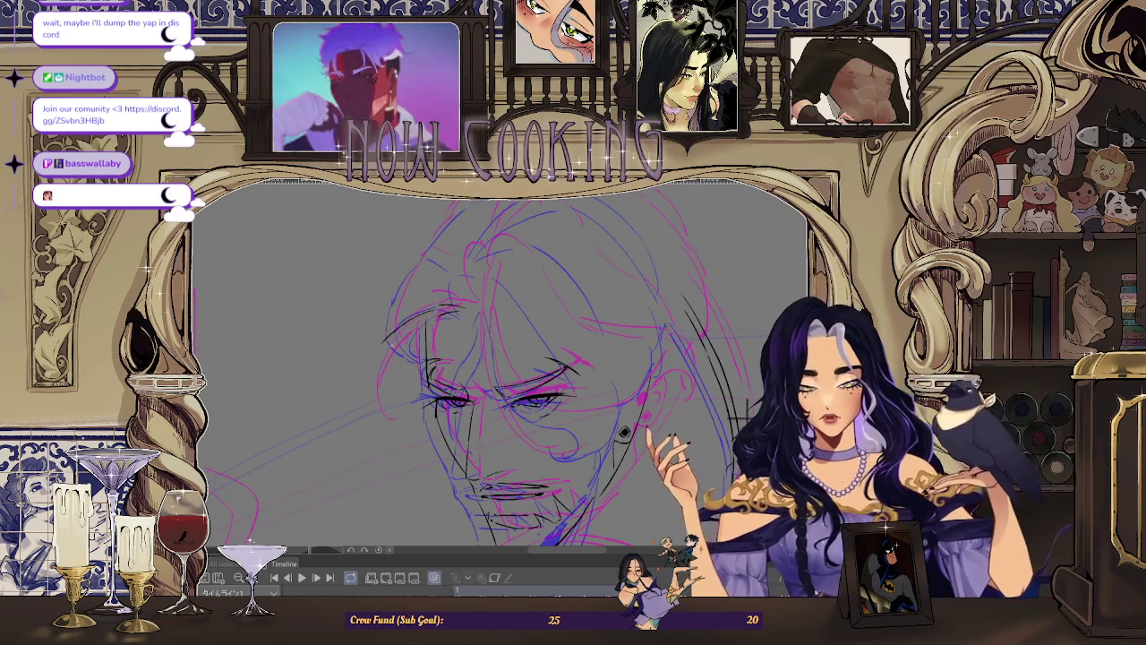
pyautogui.moveTo(407, 322); pyautogui.dragTo(387, 367)
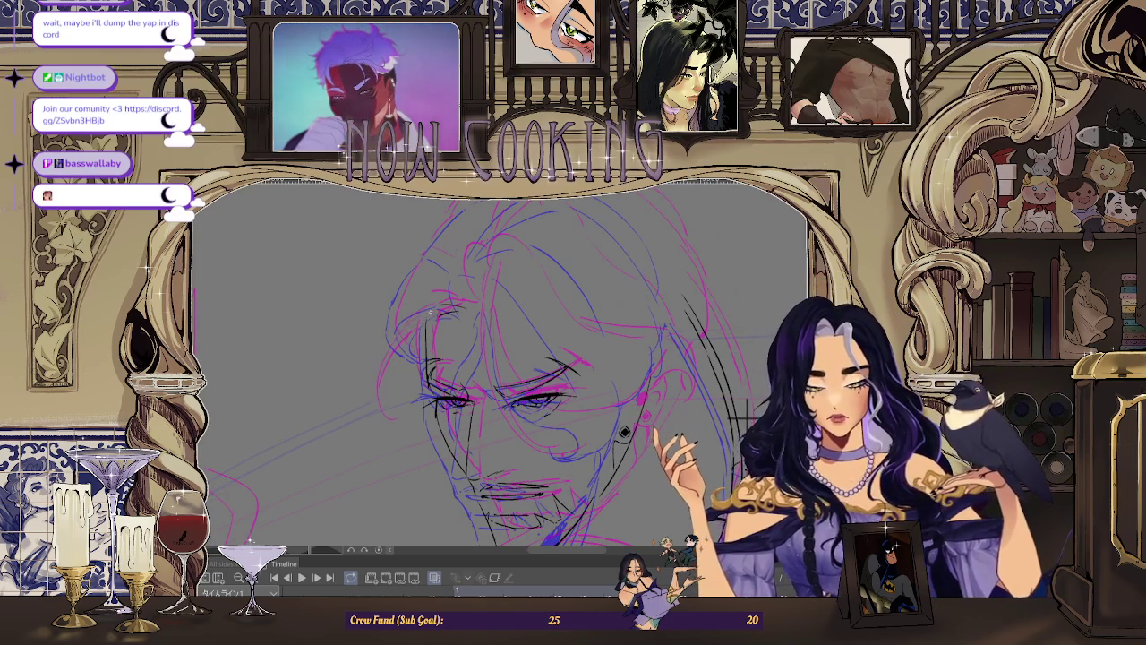
pyautogui.moveTo(420, 311); pyautogui.dragTo(388, 342)
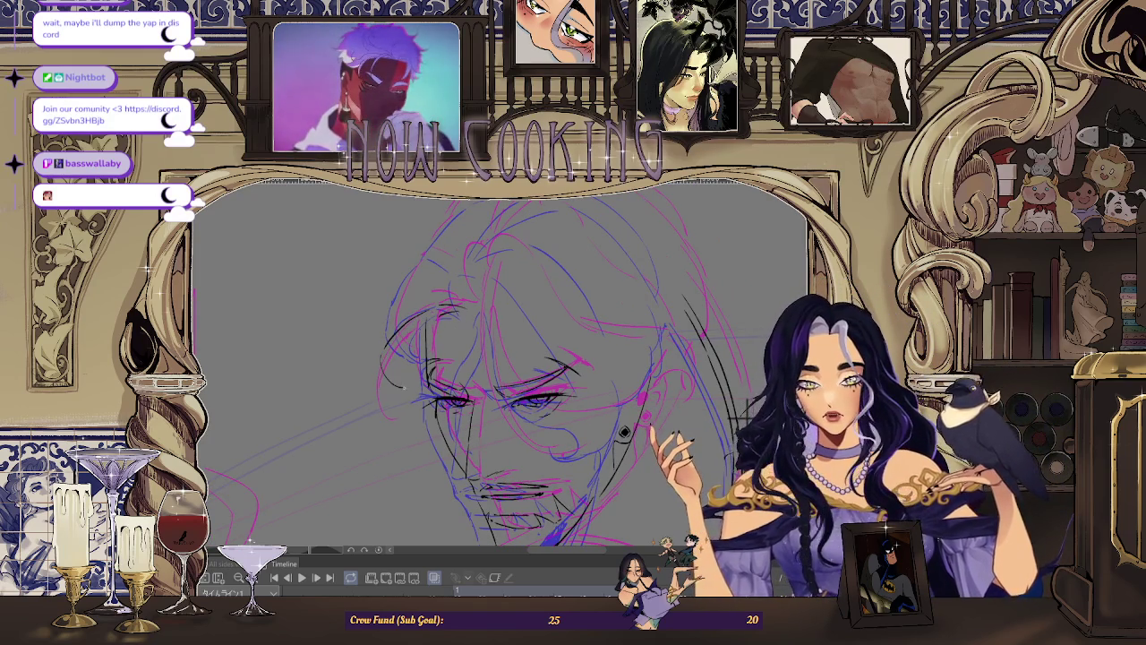
pyautogui.scroll(1, 400, 373)
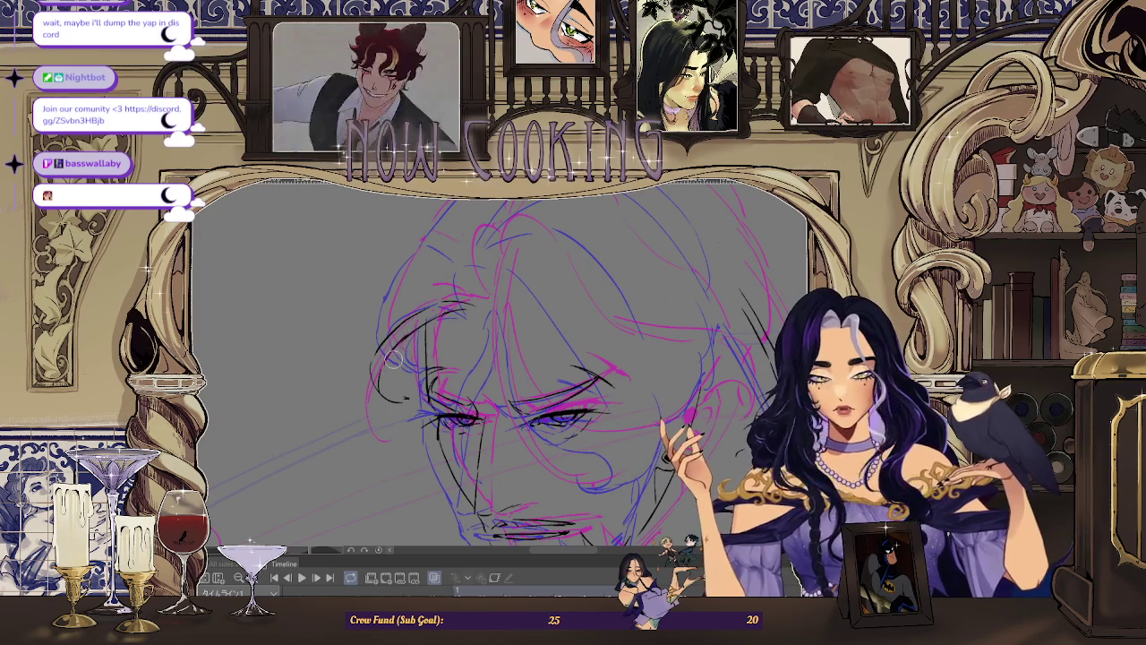
pyautogui.scroll(1, 392, 358)
pyautogui.scroll(1, 407, 340)
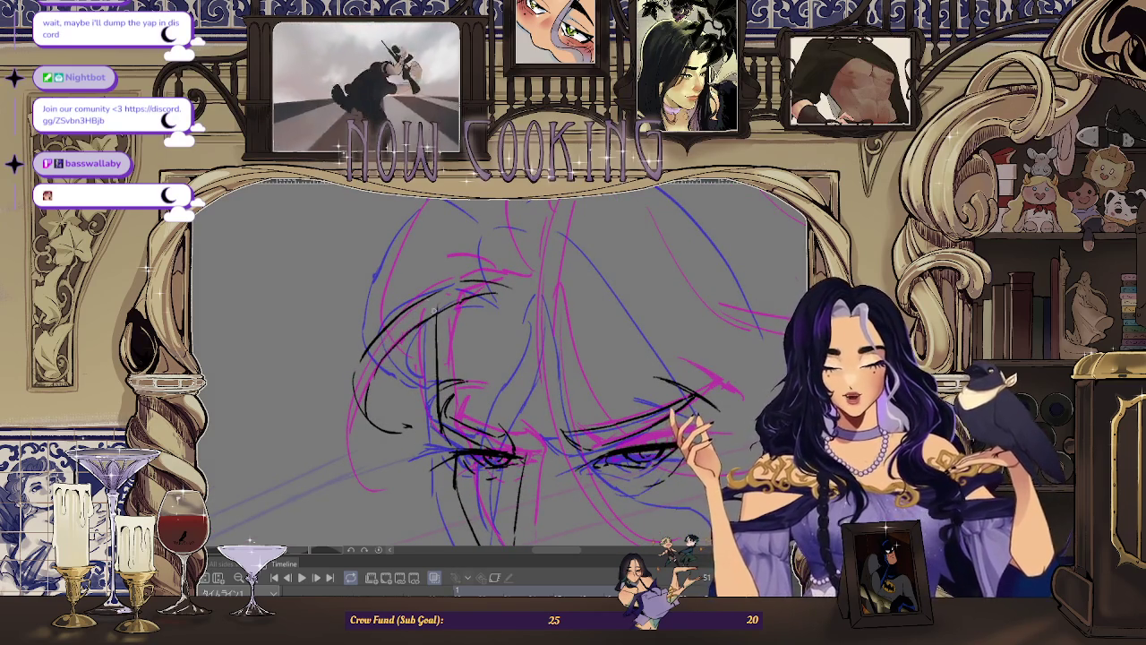
pyautogui.scroll(-2, 434, 308)
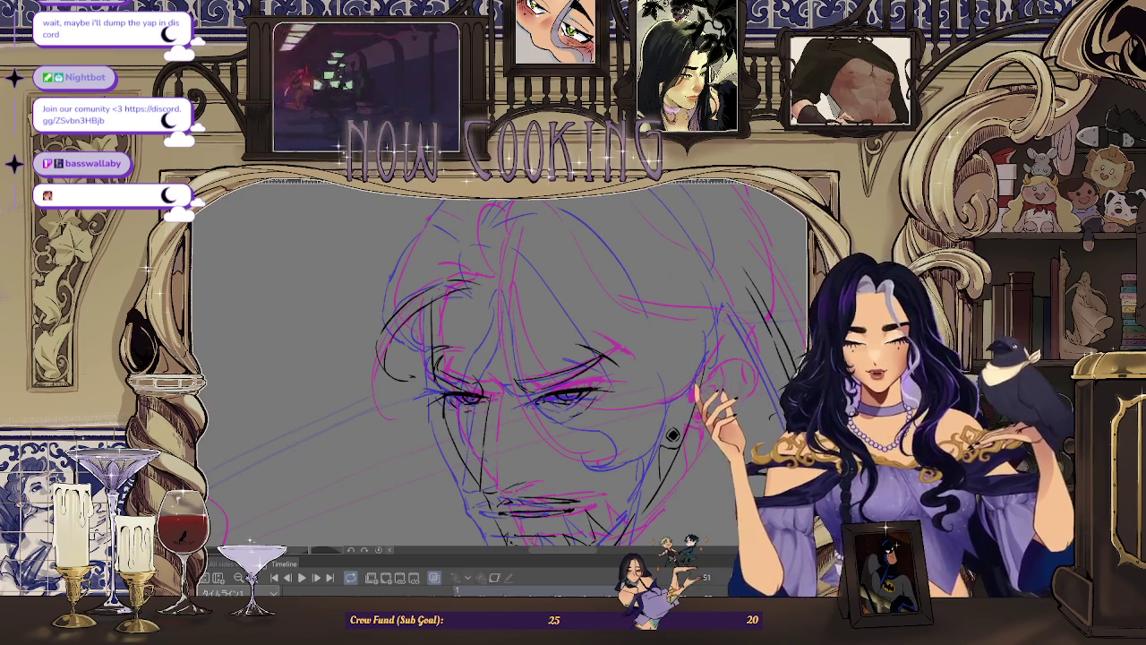
pyautogui.scroll(3, 673, 435)
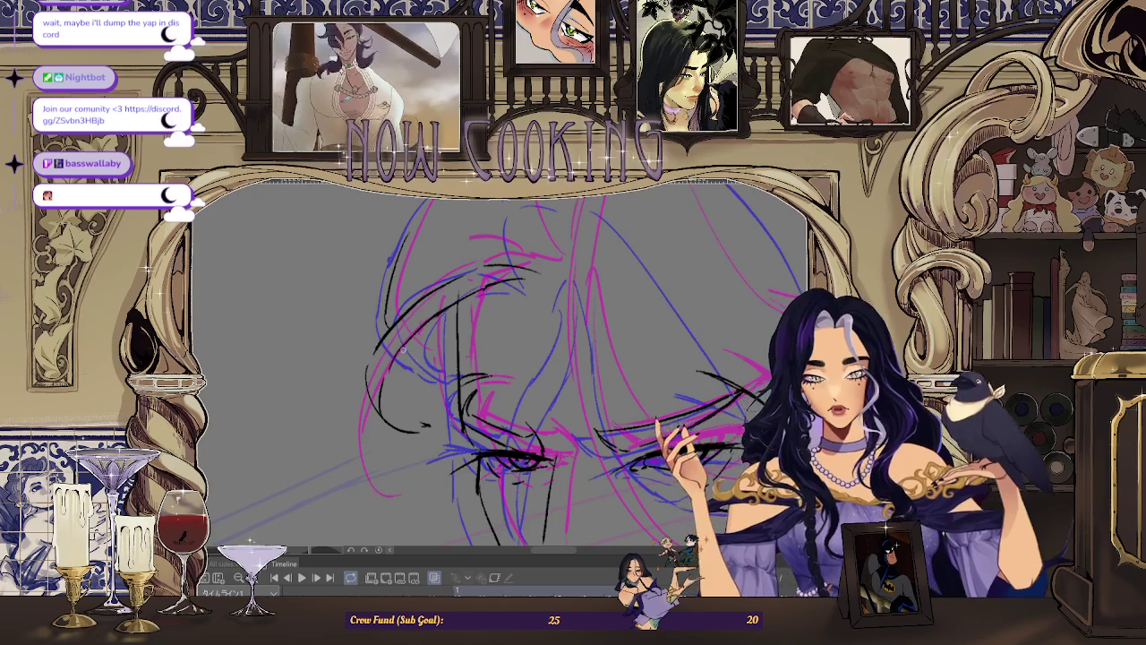
pyautogui.scroll(-1, 750, 396)
pyautogui.scroll(-2, 750, 396)
pyautogui.scroll(-1, 750, 396)
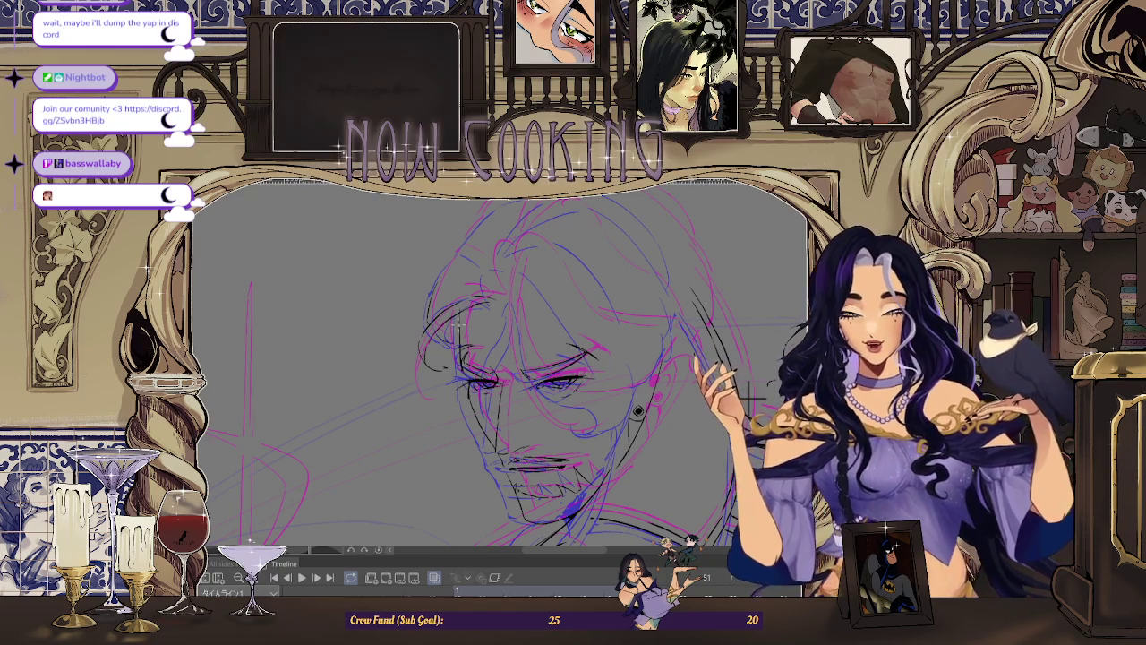
# Step: Center the view on the face and mirror the canvas horizontally to check proportions
pyautogui.moveTo(747, 394); pyautogui.dragTo(627, 340)
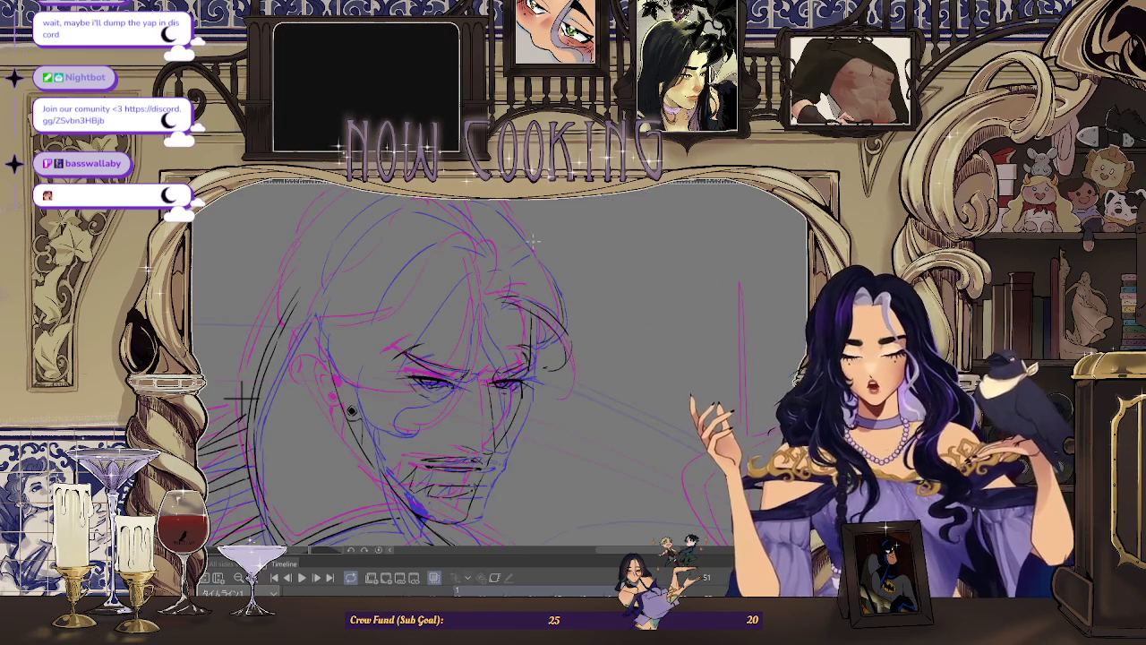
pyautogui.scroll(2, 537, 358)
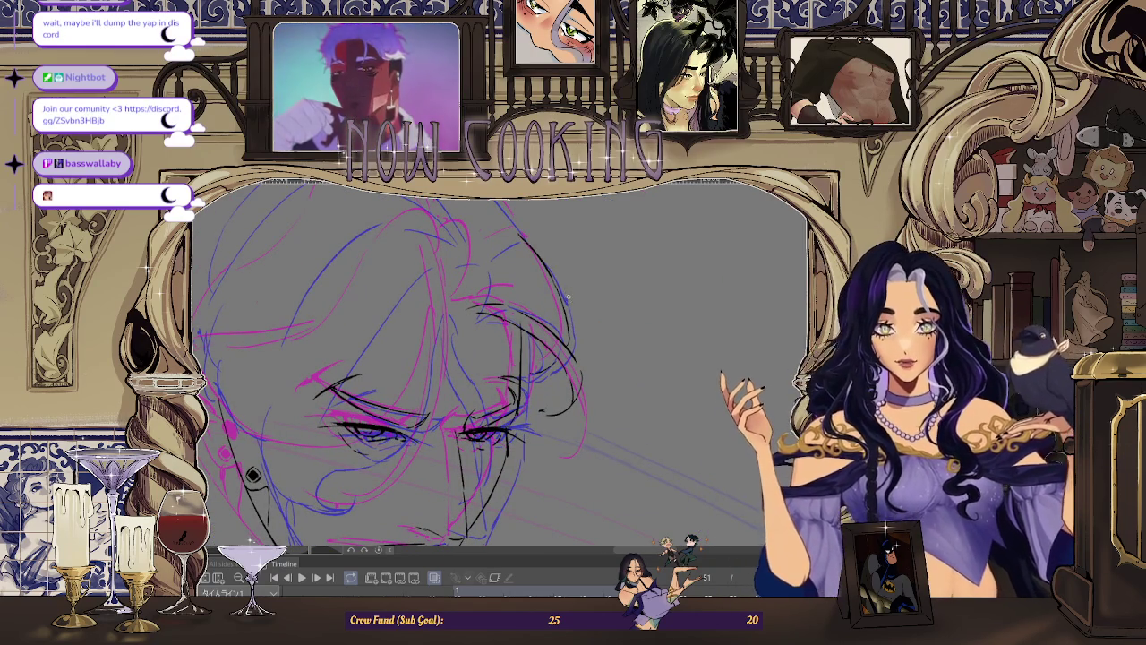
pyautogui.scroll(3, 562, 300)
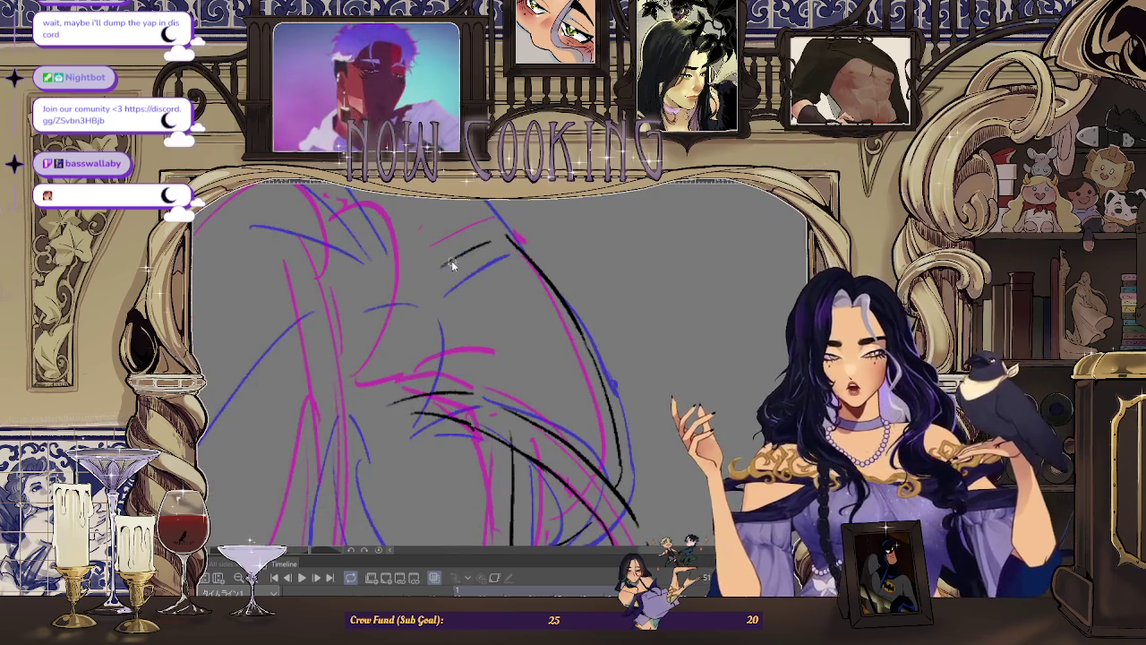
pyautogui.scroll(-3, 660, 354)
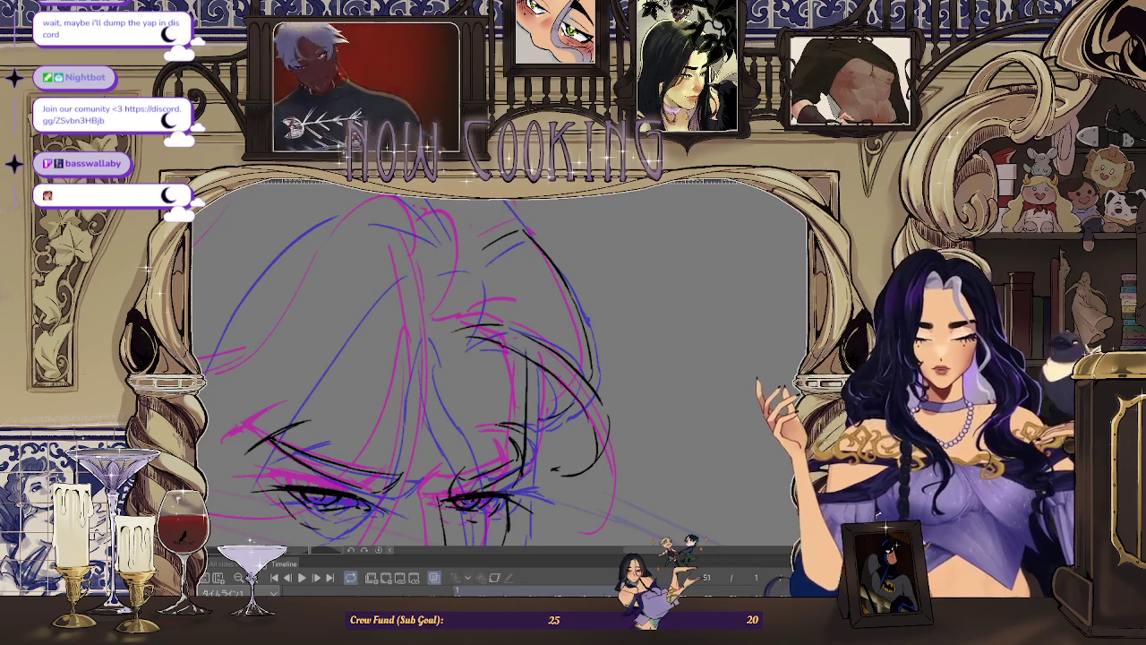
pyautogui.press('h')
pyautogui.scroll(-3, 502, 280)
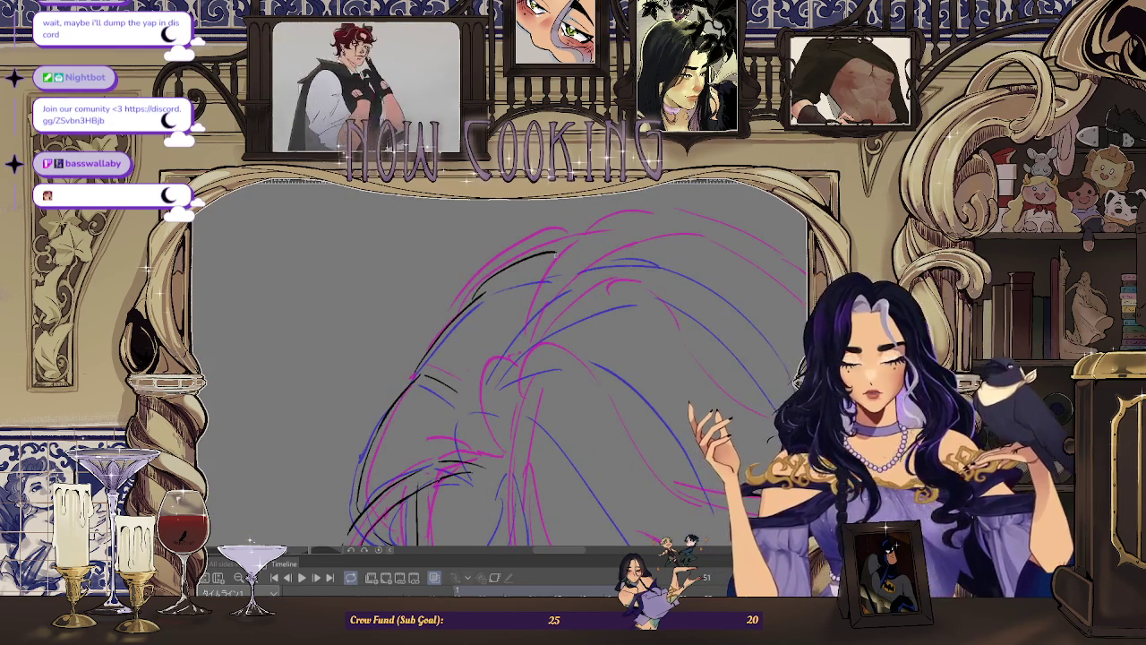
pyautogui.scroll(3, 594, 326)
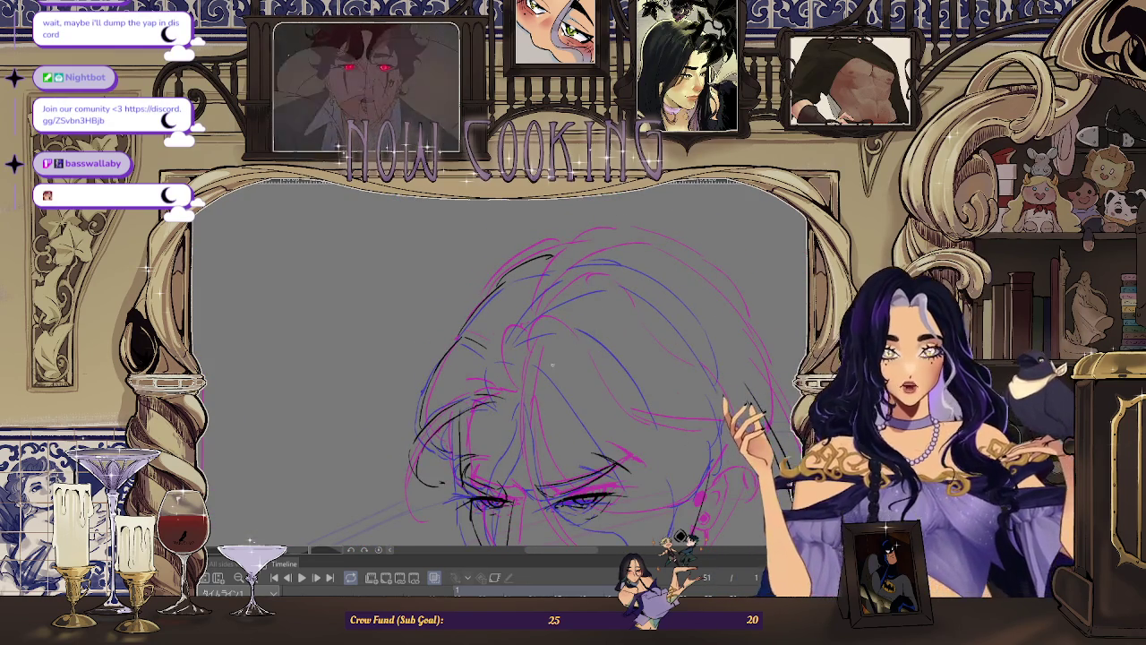